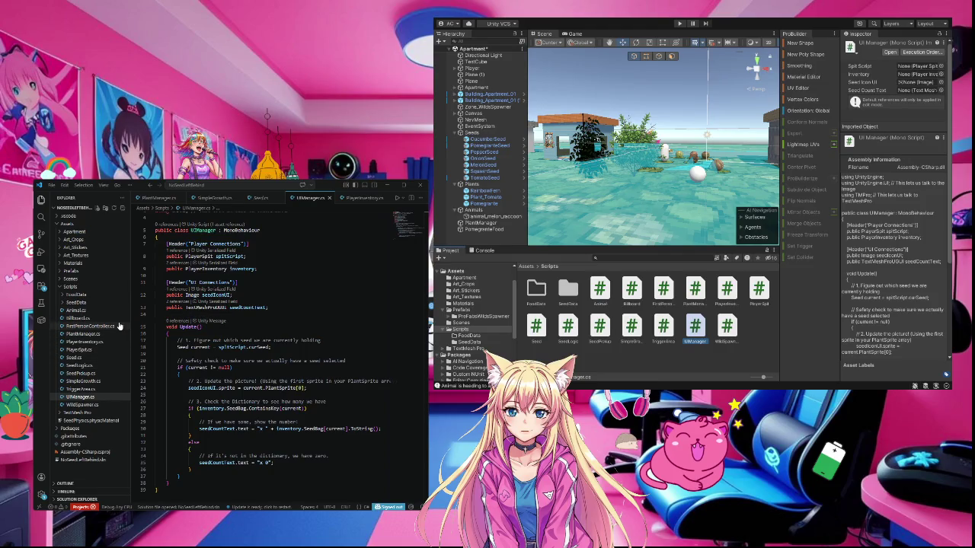
- Open Animal.cs and read through it, highlighting every CheckForFood use in Start()
left_click(78, 313)
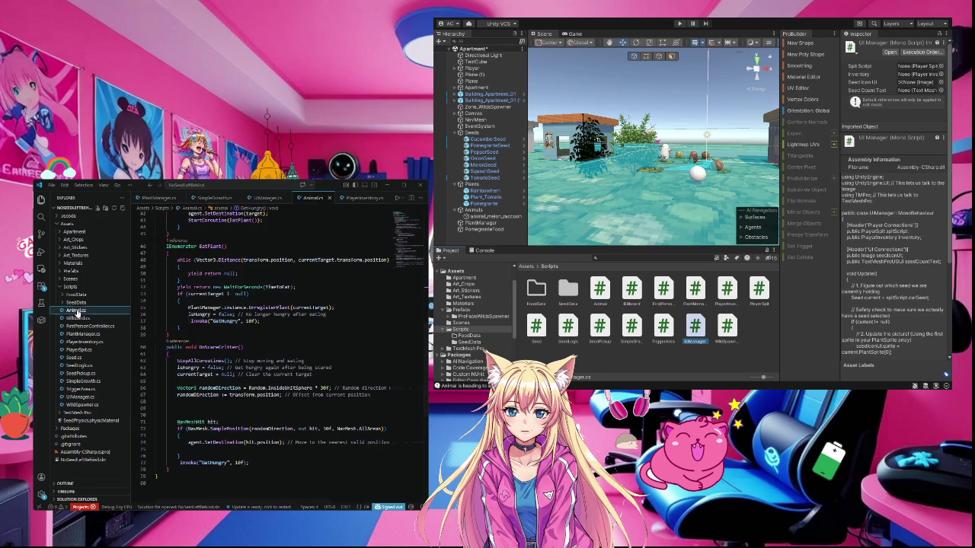
scroll(331, 423, "up", 3)
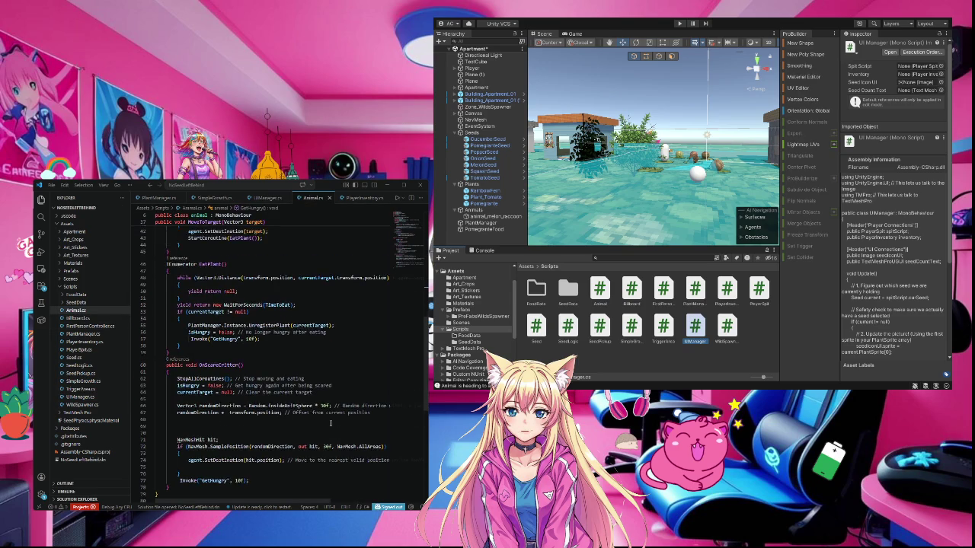
scroll(331, 423, "up", 10)
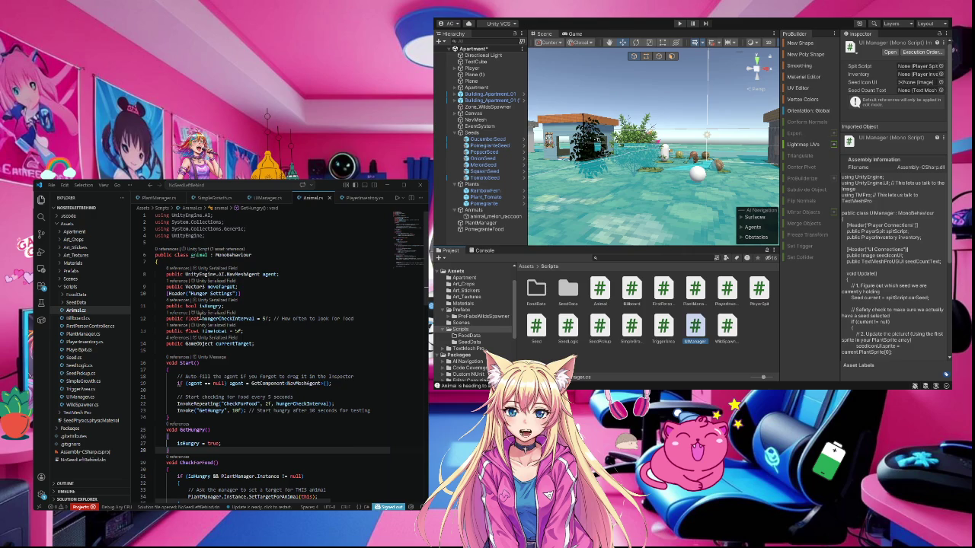
scroll(365, 384, "down", 2)
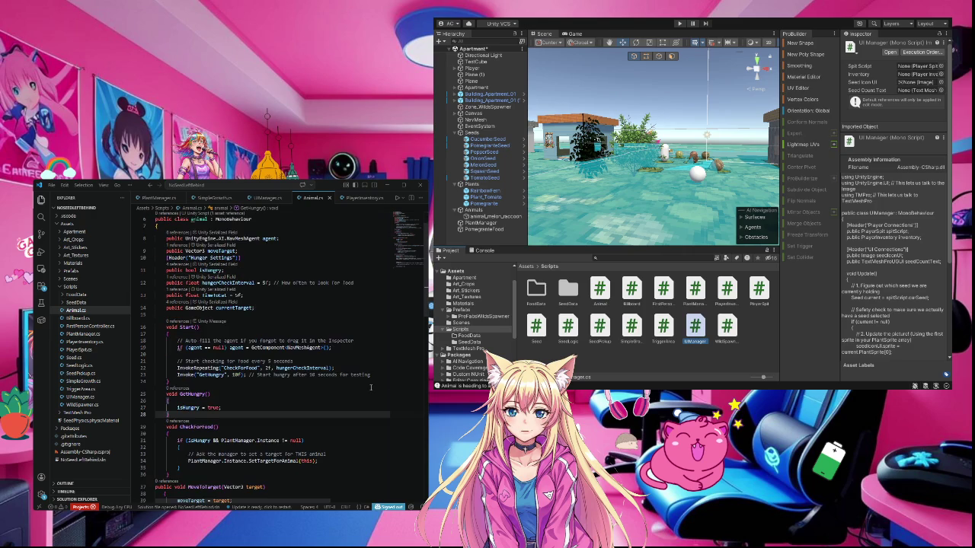
scroll(371, 387, "down", 2)
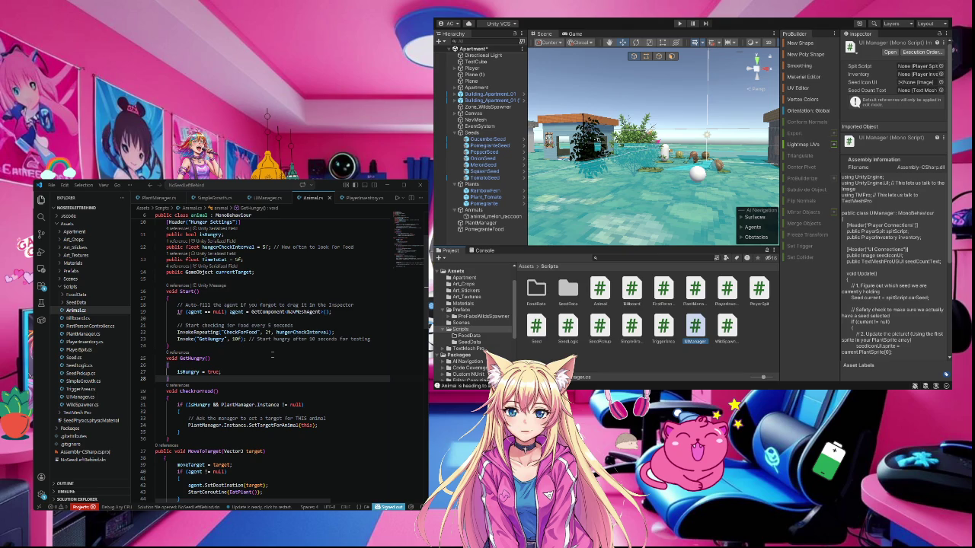
scroll(273, 355, "down", 2)
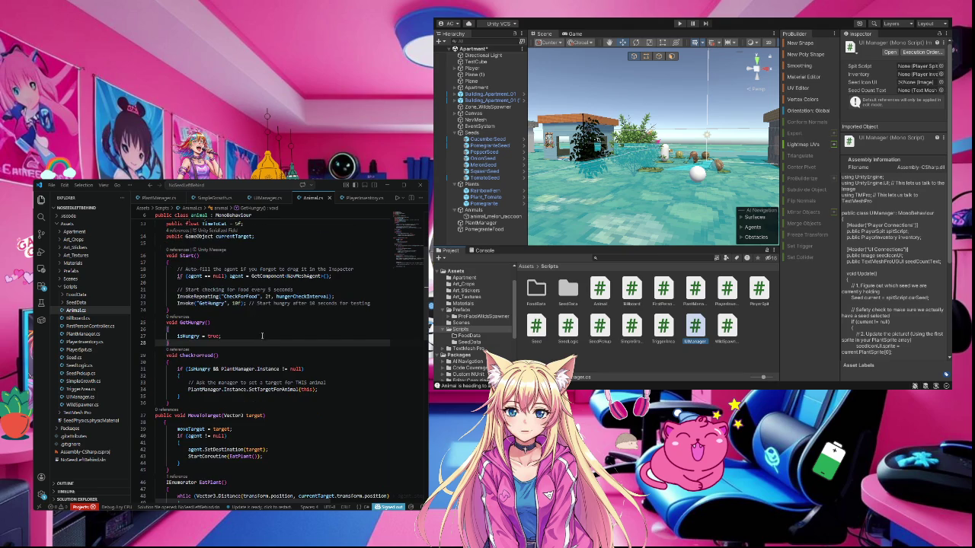
left_click(244, 296)
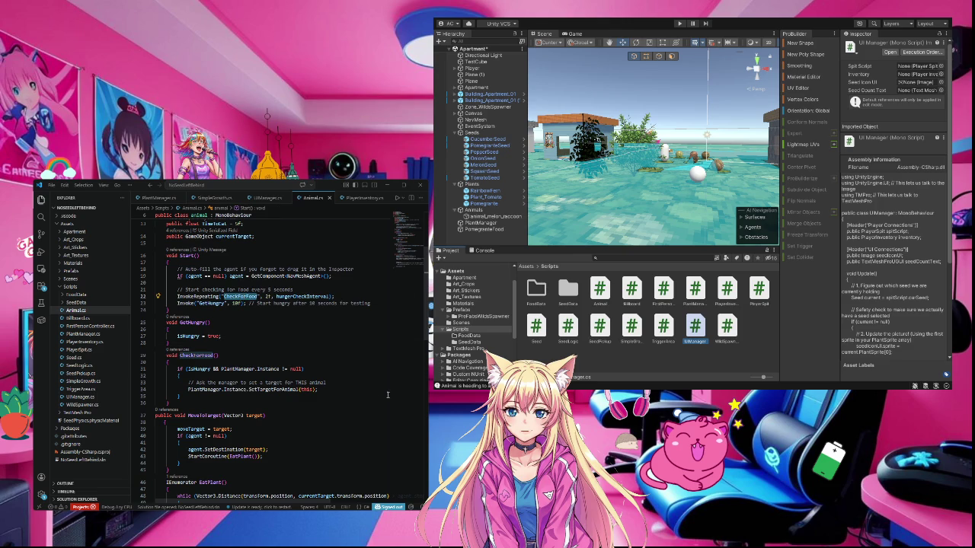
scroll(381, 392, "down", 1)
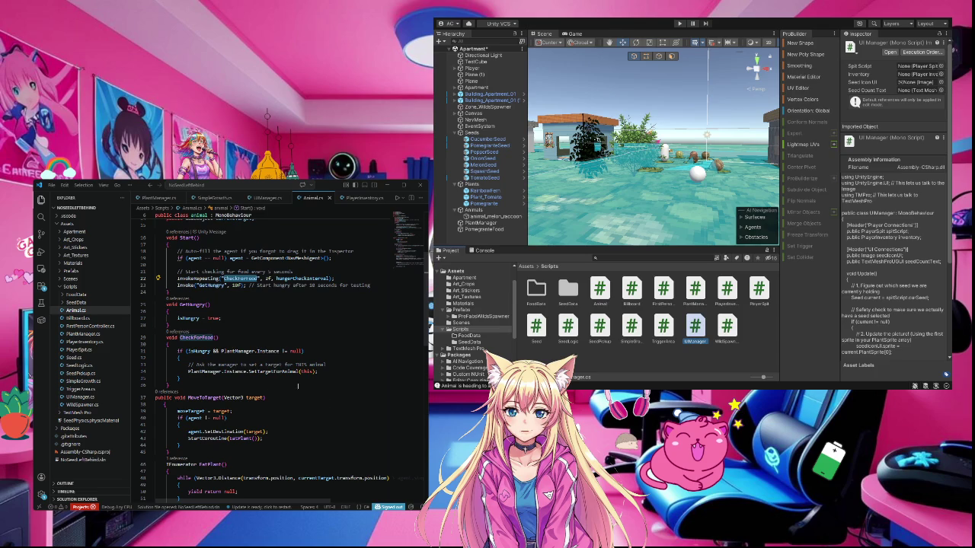
- Open PlantManager.cs to read RegisterPlant and UnregisterPlant, then view Unity's empty FoodData folder
left_click(74, 335)
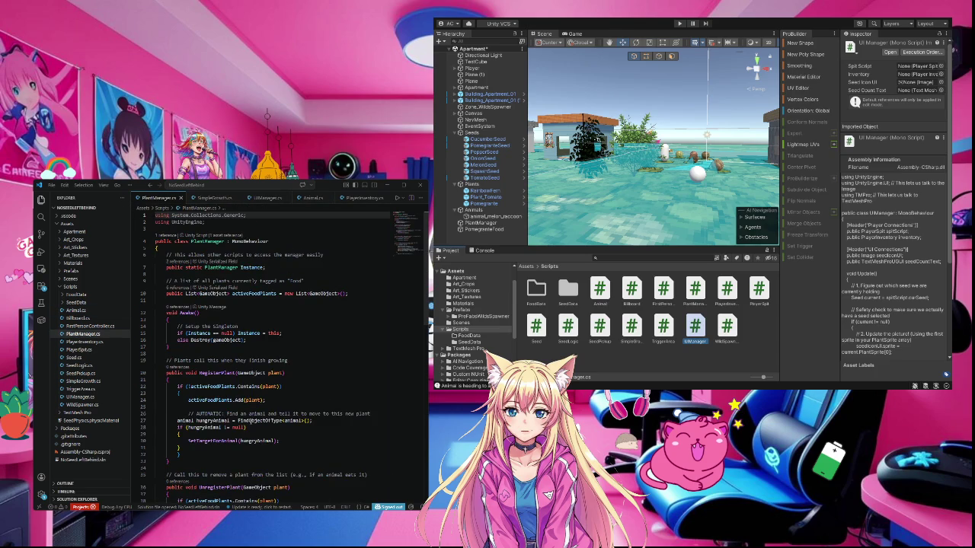
scroll(284, 358, "down", 3)
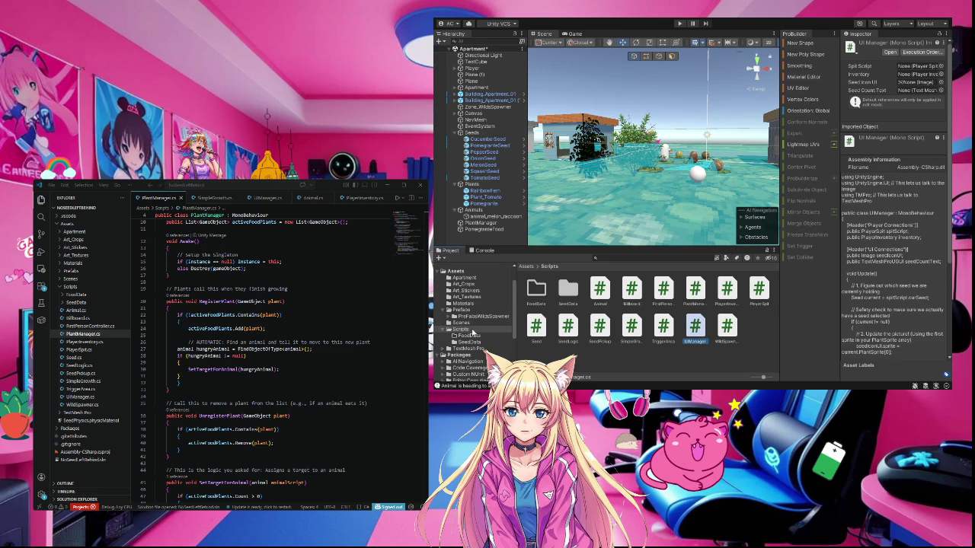
left_click(473, 337)
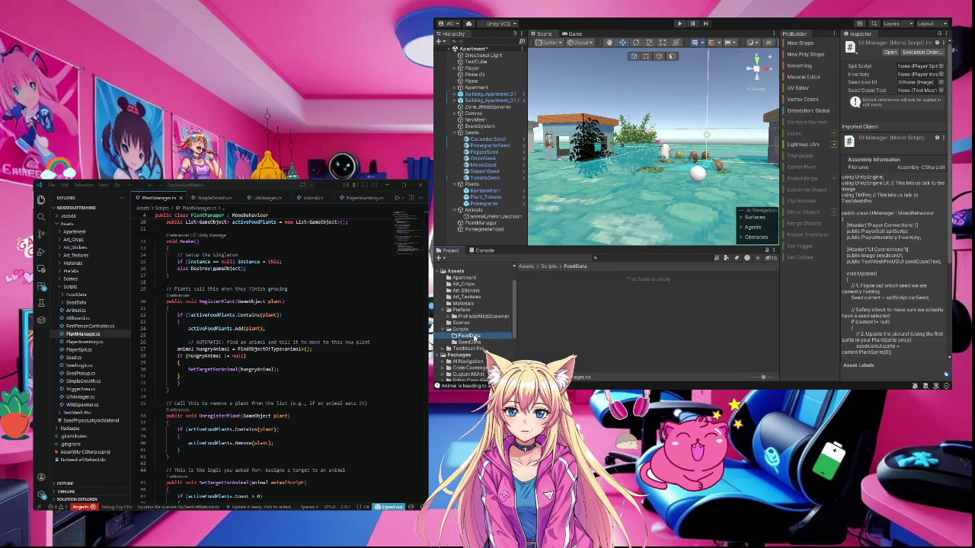
- Show the Cucumber seed asset from the SeedData folder in the Inspector
left_click(476, 342)
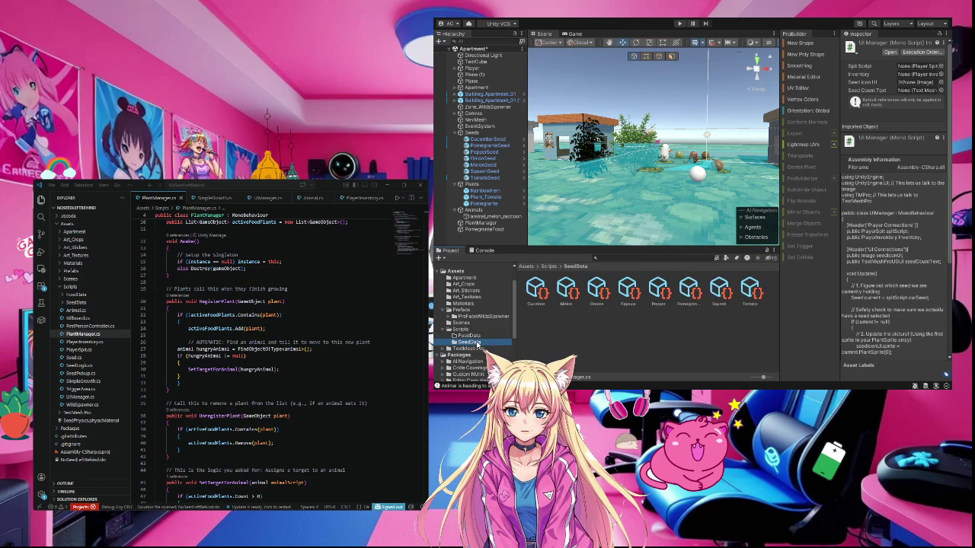
left_click(538, 296)
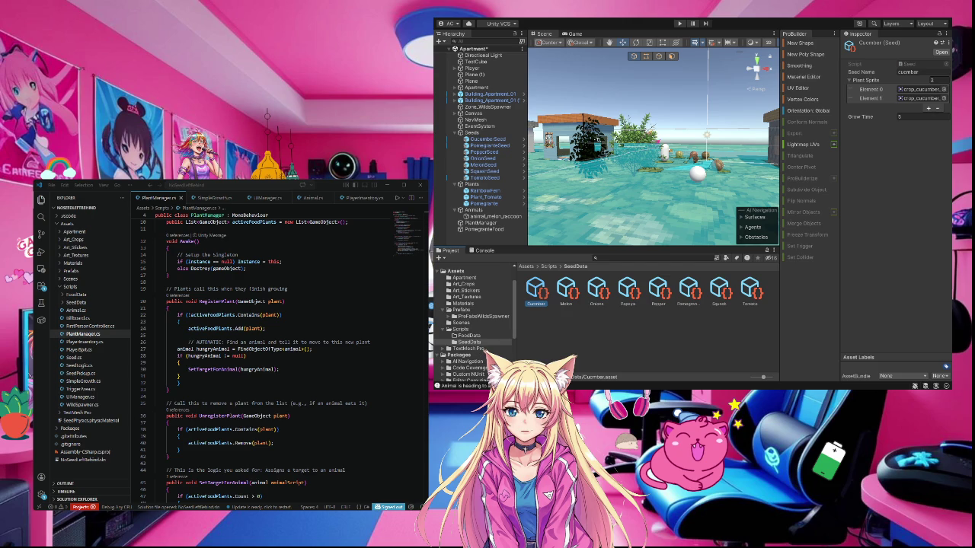
left_click(91, 397)
- Drag the PomegranateFood sphere slightly up and to the left, then select the Pomegranate plant
left_click(698, 173)
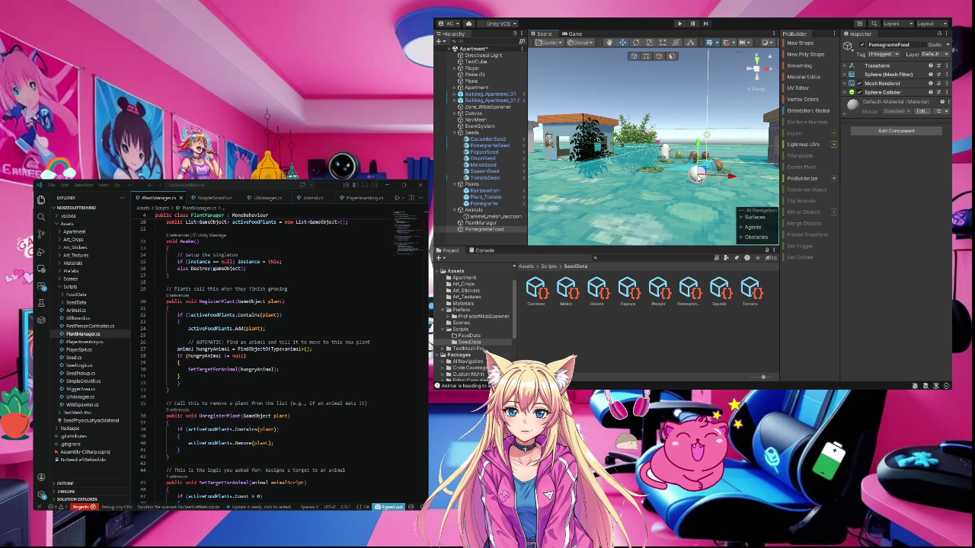
left_click_drag(697, 148, 685, 89)
mouse_move(731, 116)
left_mouse_down()
mouse_move(675, 116)
mouse_move(721, 115)
left_mouse_up()
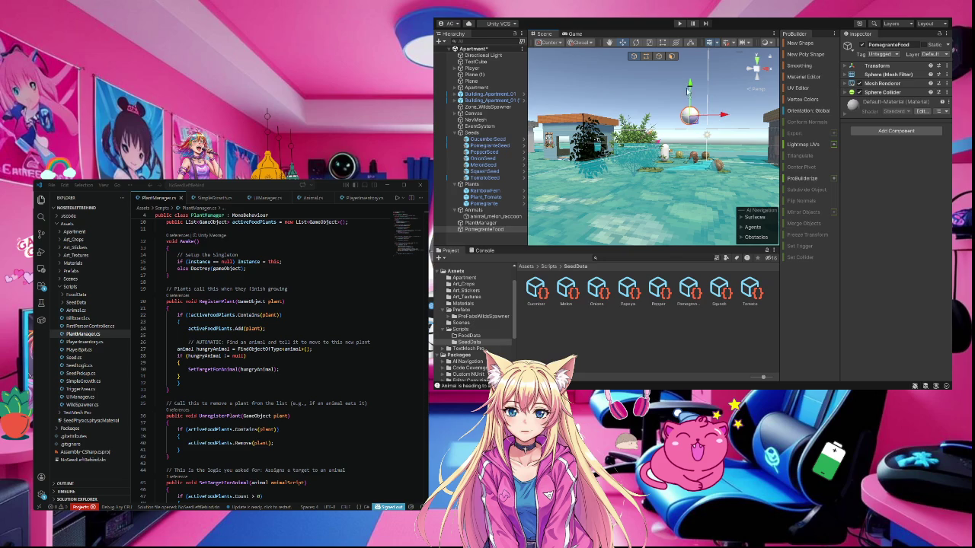
left_click_drag(690, 84, 689, 121)
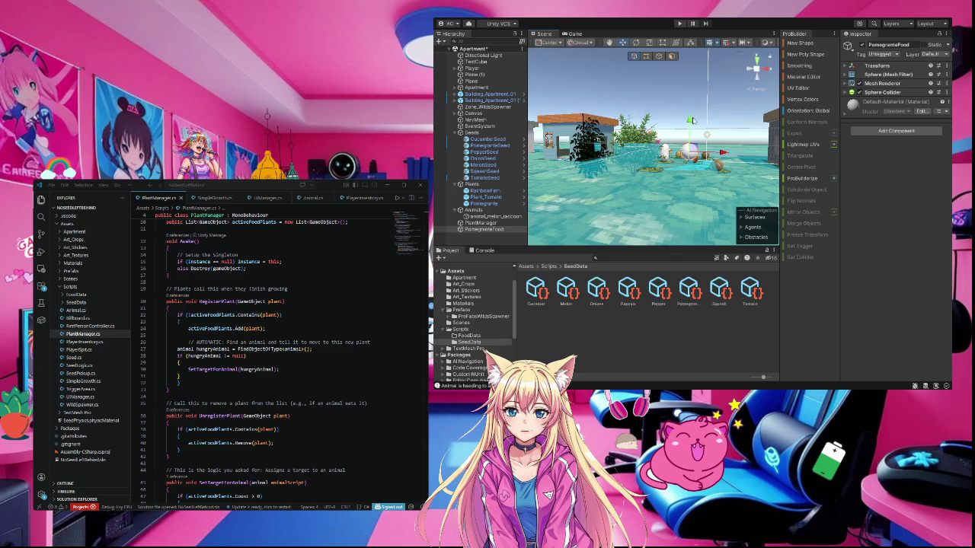
mouse_move(722, 153)
left_mouse_down()
mouse_move(693, 154)
mouse_move(731, 154)
left_mouse_up()
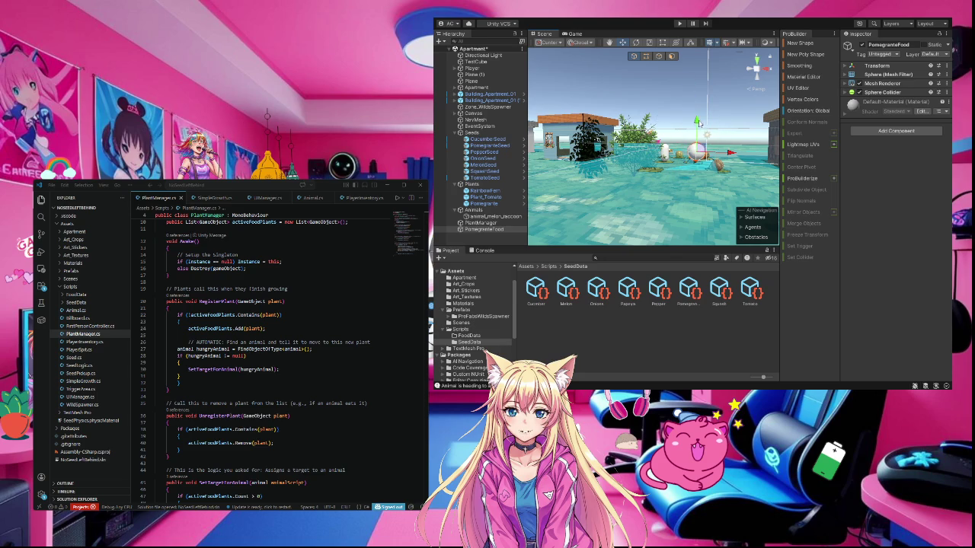
mouse_move(695, 121)
left_mouse_down()
mouse_move(696, 93)
mouse_move(702, 120)
mouse_move(670, 118)
mouse_move(740, 118)
mouse_move(708, 131)
left_mouse_up()
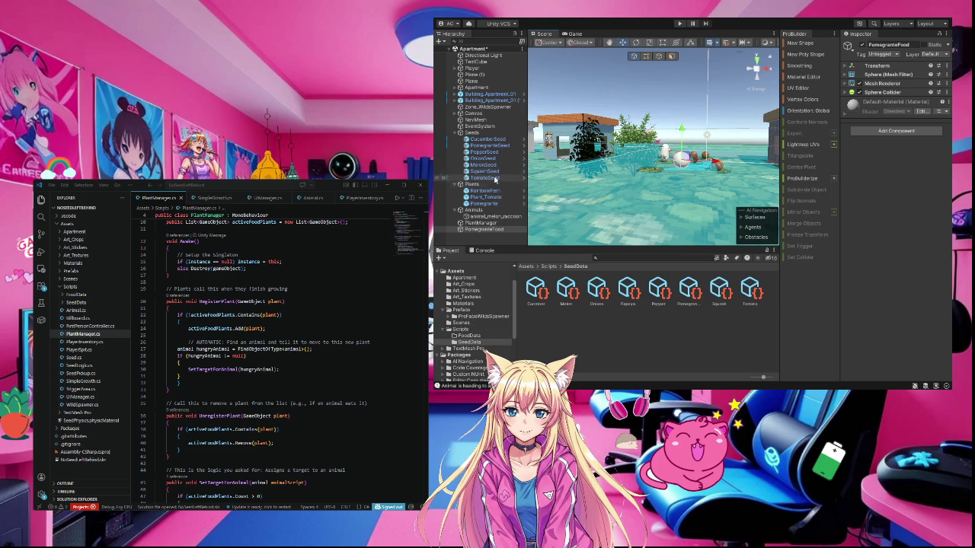
left_click(484, 204)
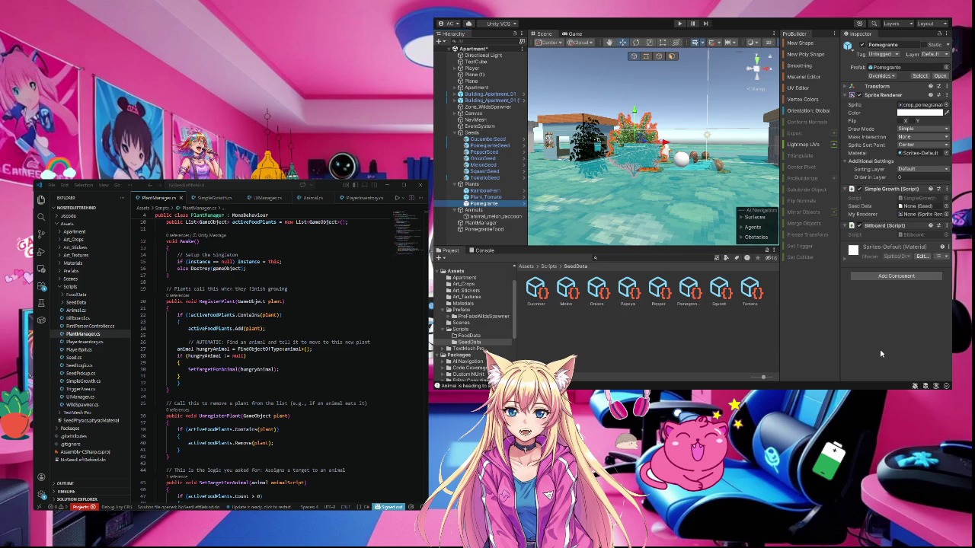
- Check the Cucumber seed and empty FoodData folder, then inspect the Pomegranate plant's Simple Growth fields
left_click(537, 294)
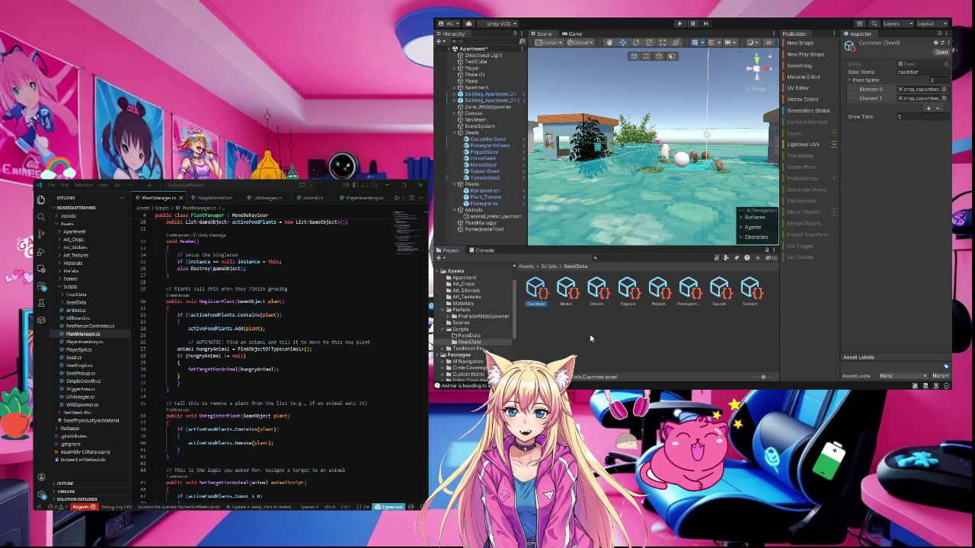
left_click(468, 337)
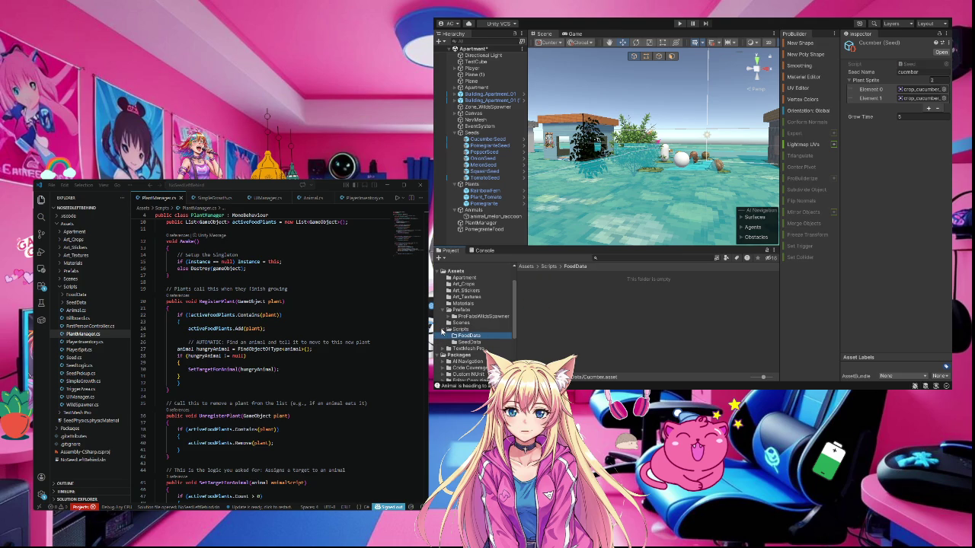
left_click(443, 330)
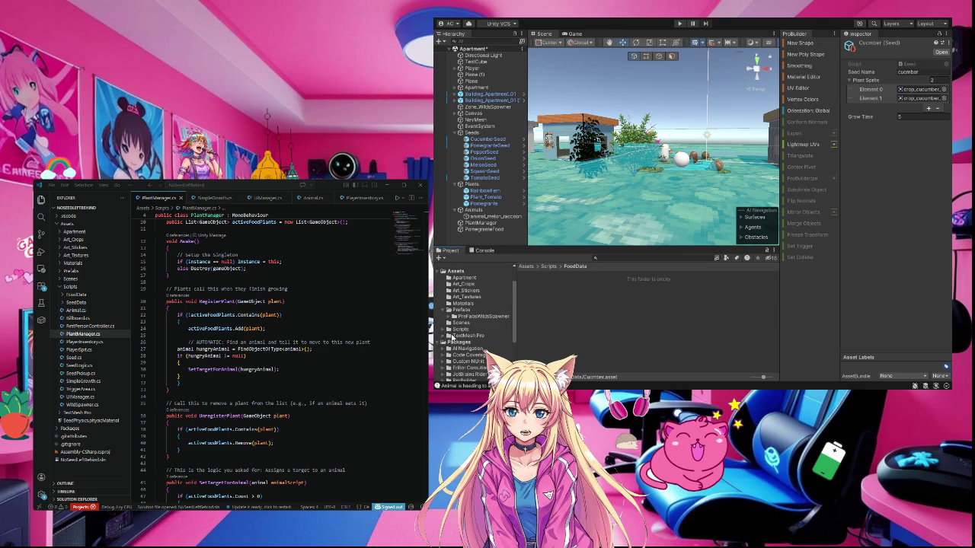
left_click(444, 330)
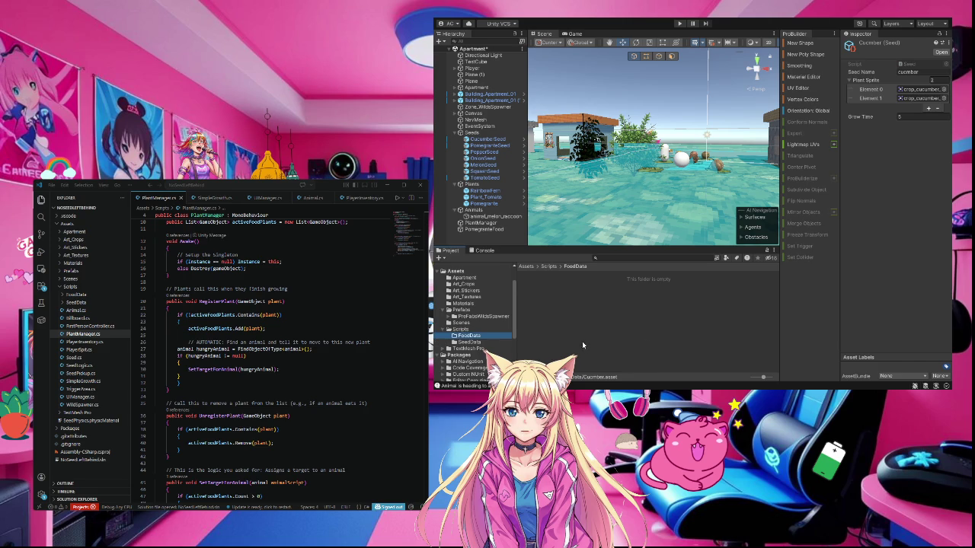
left_click(487, 204)
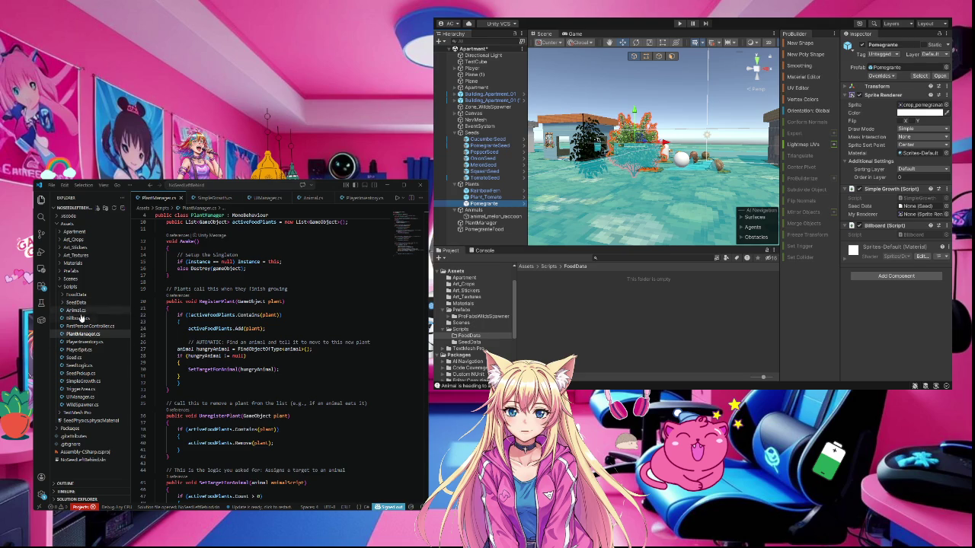
- Open SimpleGrowth.cs and select the "Food" tag string in GrowUp()
left_click(81, 382)
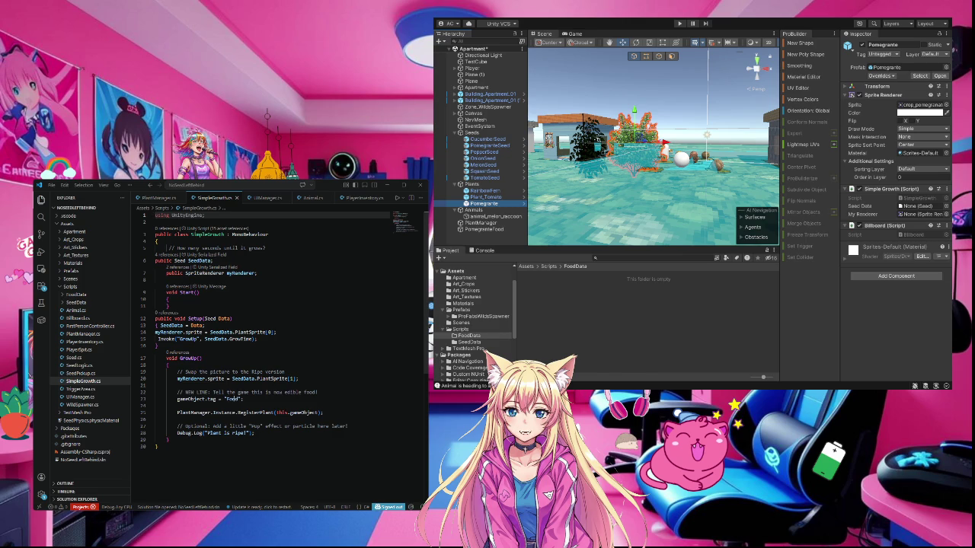
double_click(232, 399)
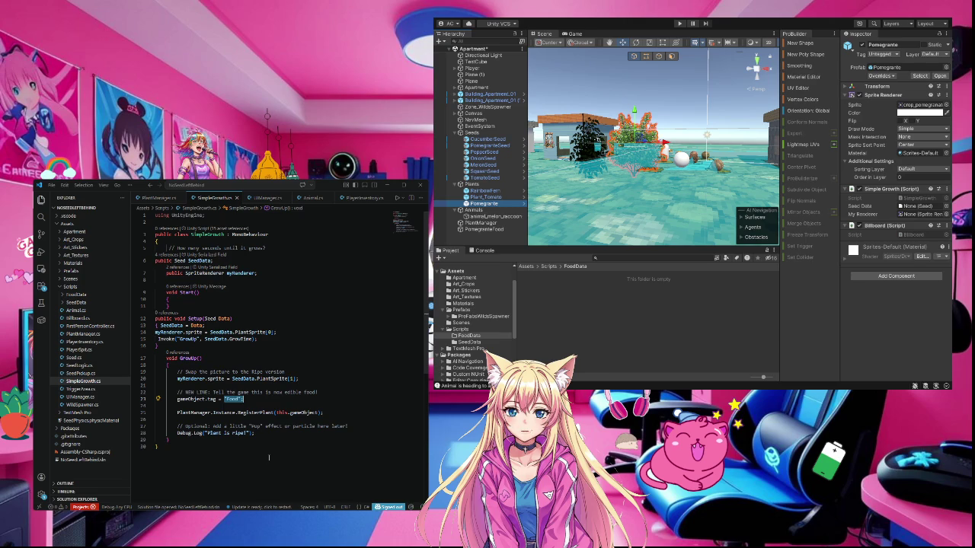
left_click(780, 139)
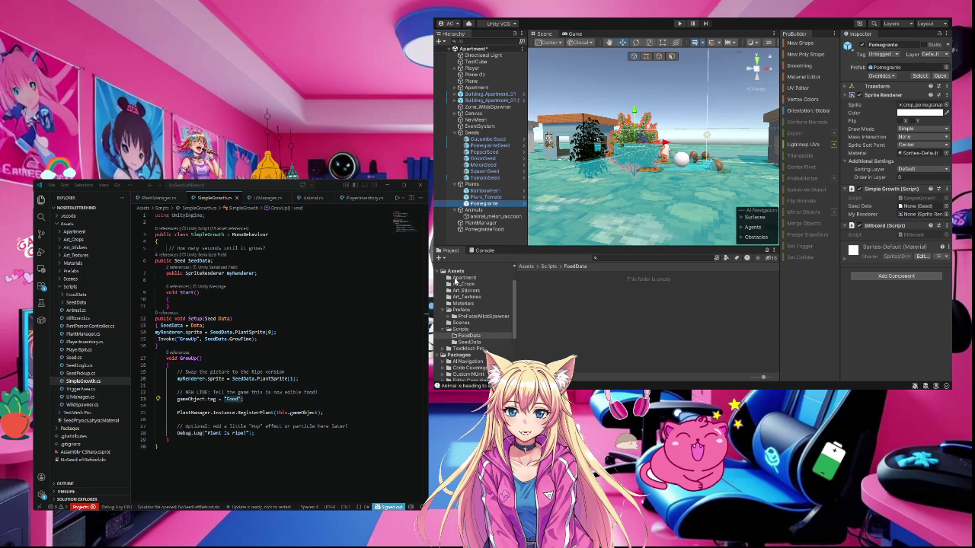
left_click(455, 272)
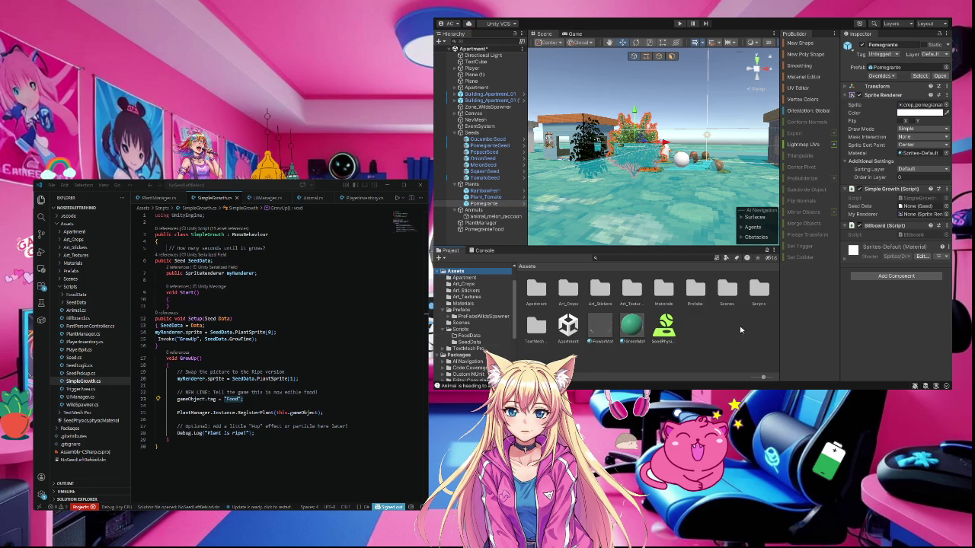
- List the Scripts folder's C# scripts and data folders with Pomegranate's components shown
double_click(759, 291)
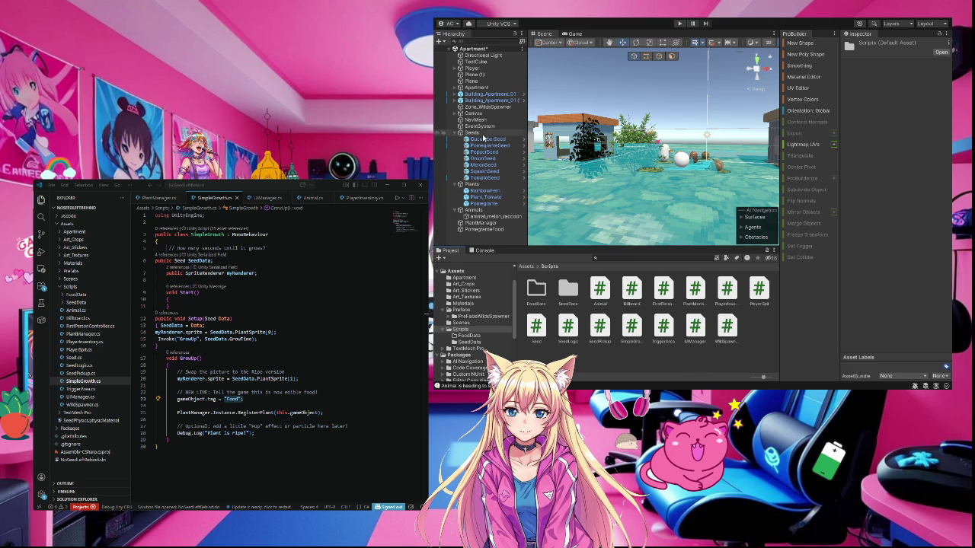
left_click(482, 205)
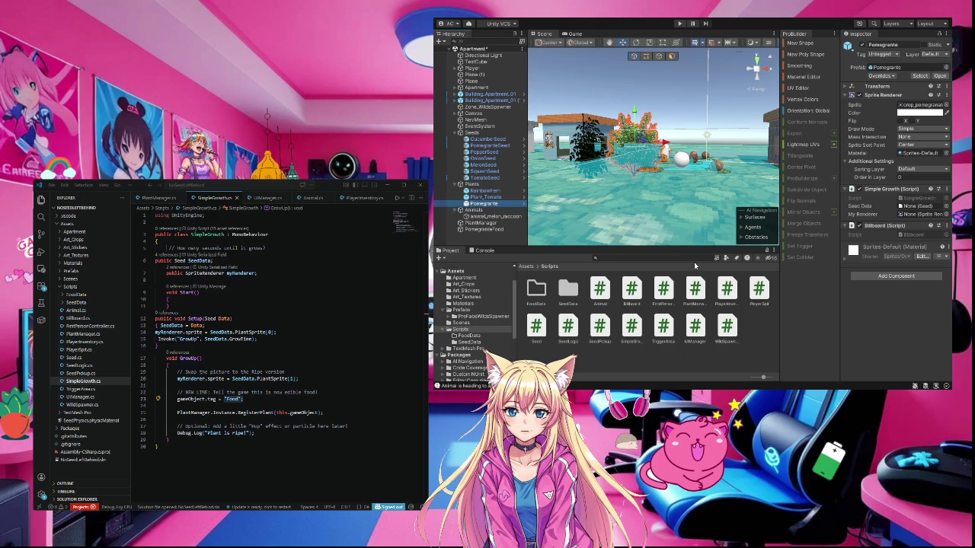
- Inspect Player, MelonSeed and PomegranateFood, then reselect Player, keeping its name Player
left_click(472, 69)
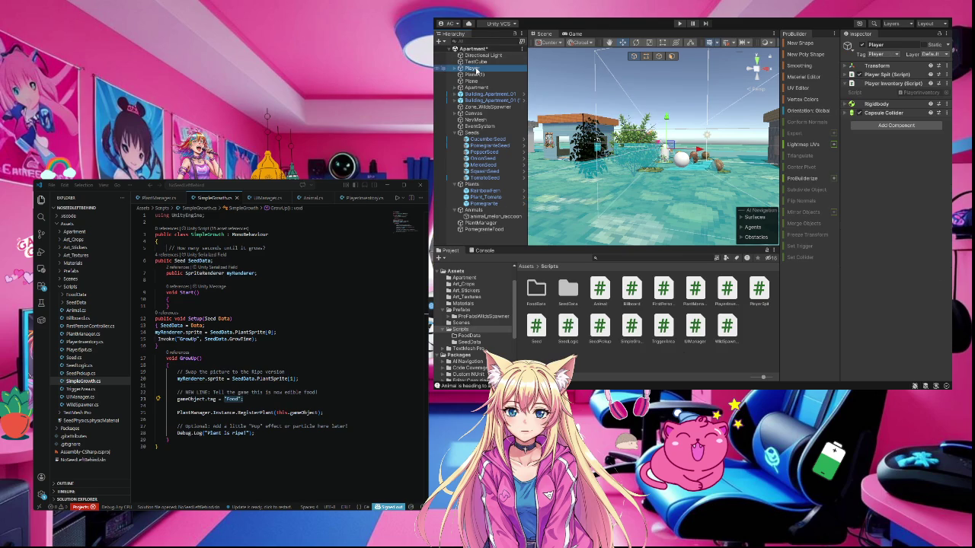
left_click(720, 169)
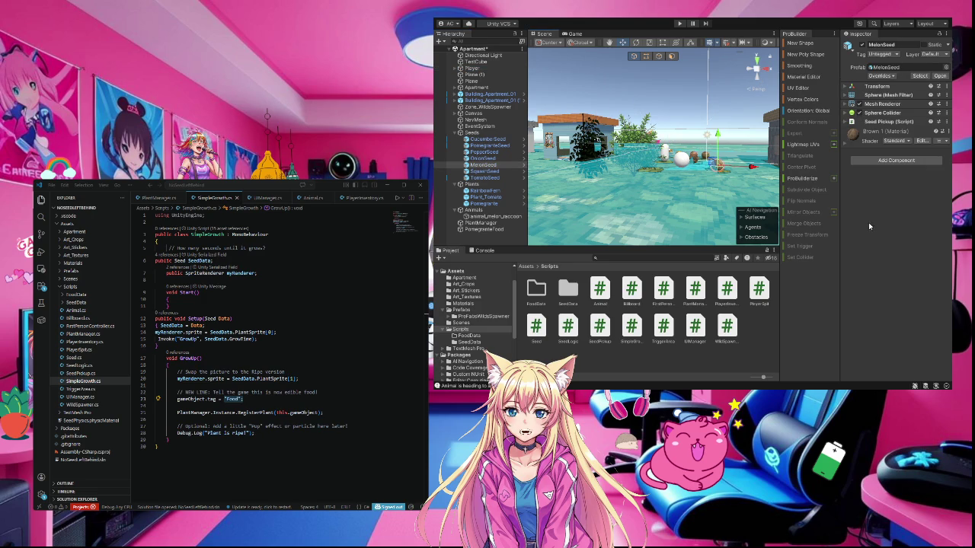
left_click(681, 159)
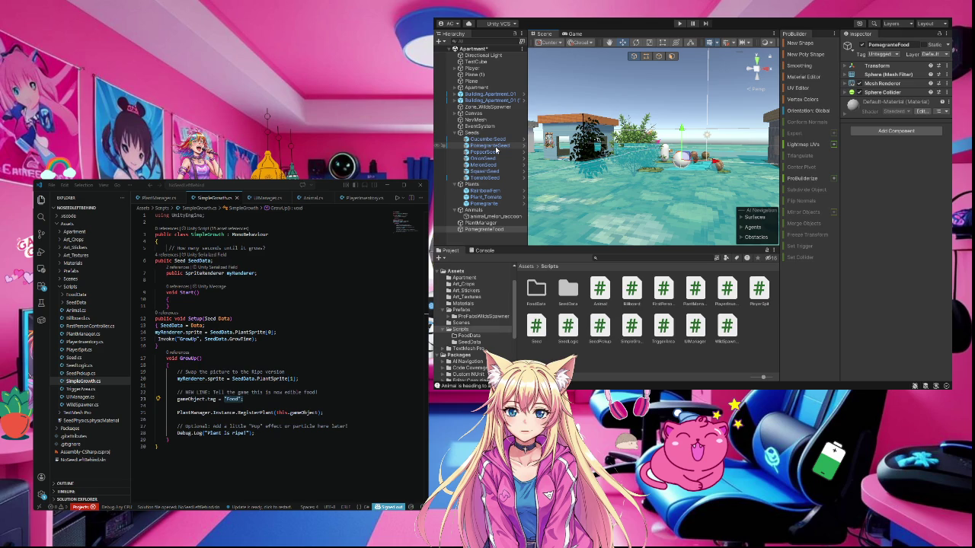
left_click(467, 69)
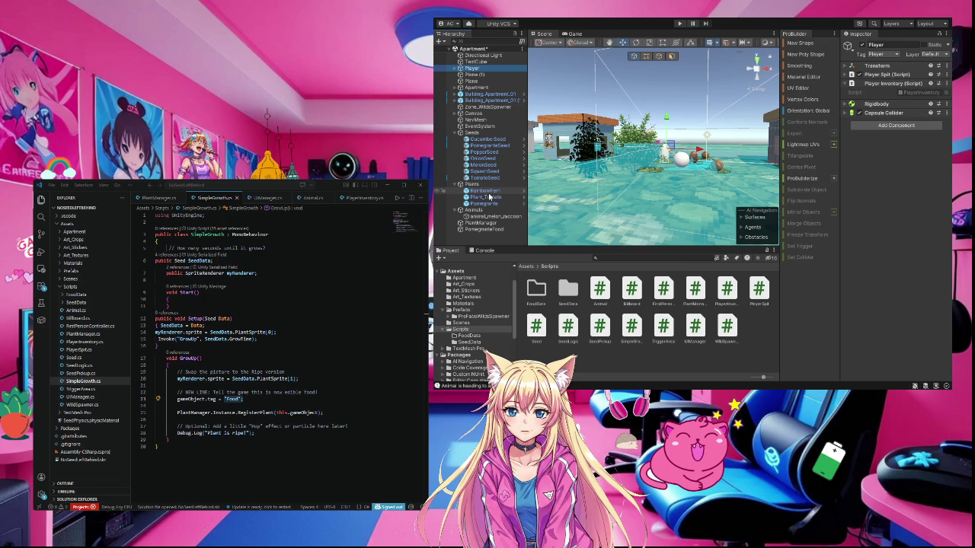
left_click(482, 70)
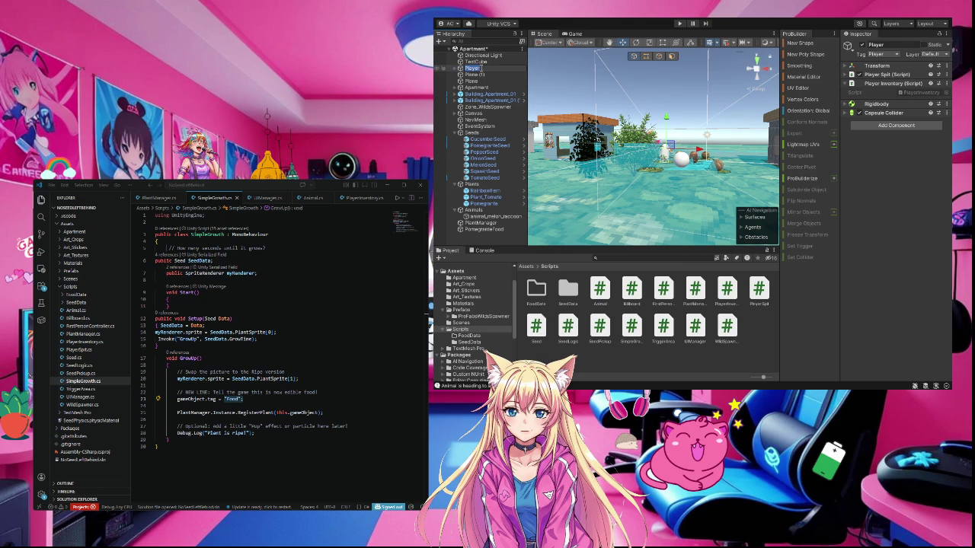
key("Escape")
- Open PlayerInventory.cs in the code editor, then list the seed assets in SeedData
left_click(727, 292)
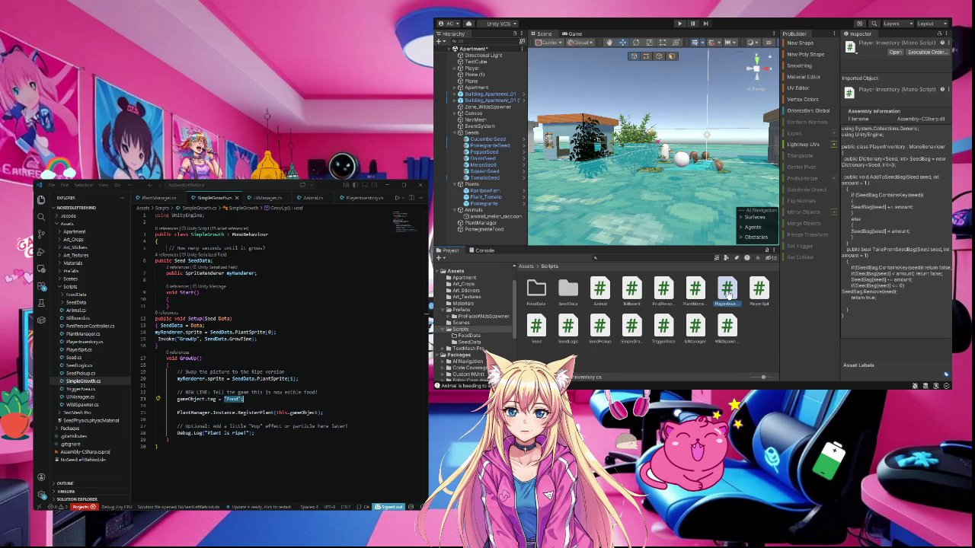
double_click(728, 292)
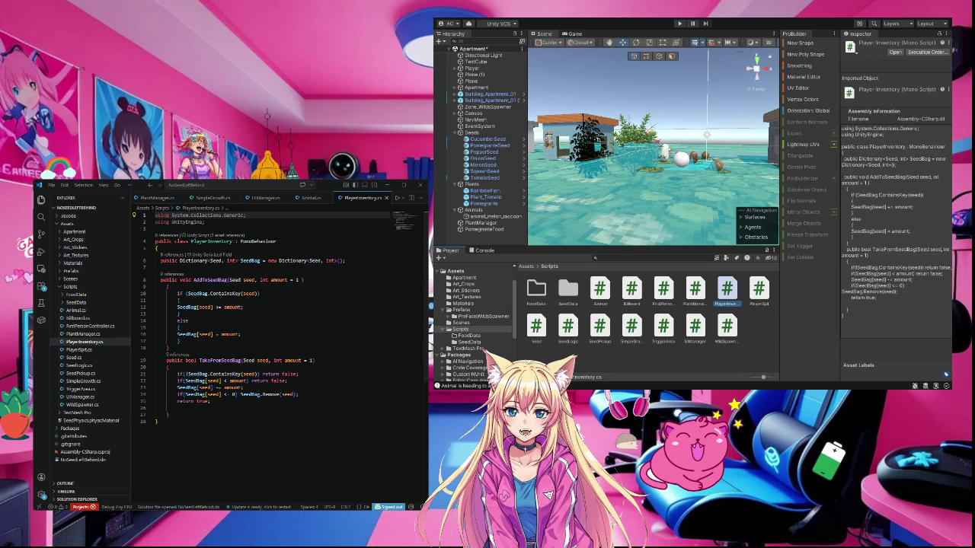
left_click(689, 359)
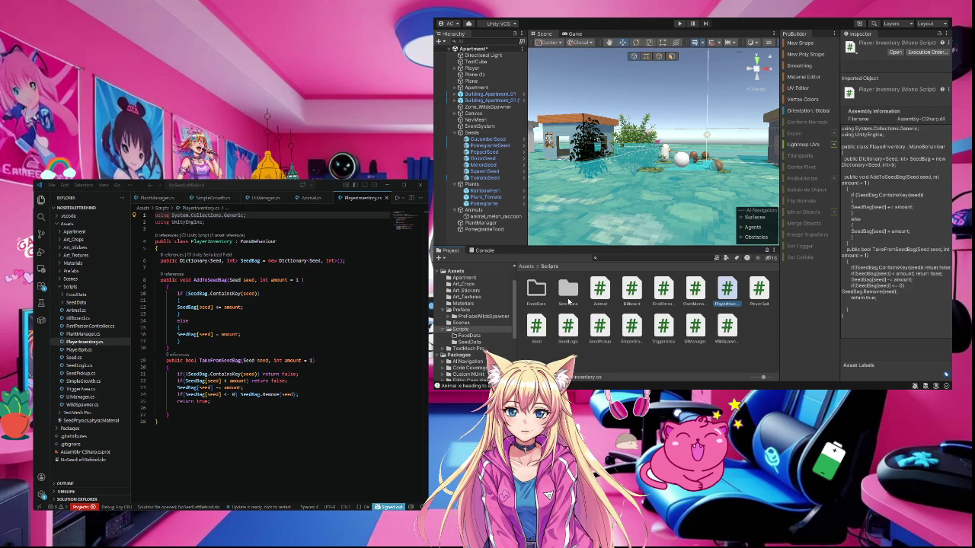
double_click(568, 290)
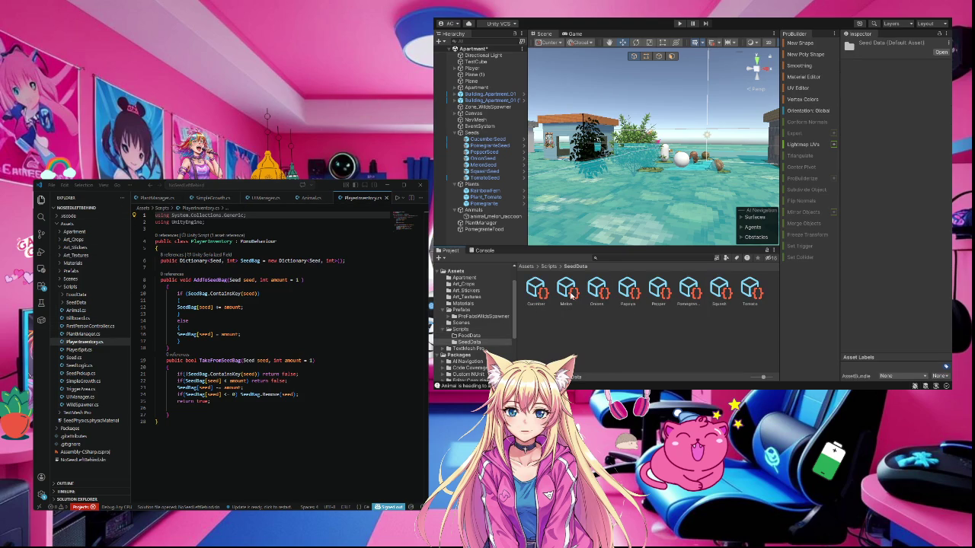
- Review Cucumber, PlantManager's food list and MelonSeed, then reopen PlantManager.cs from Scripts
left_click(538, 291)
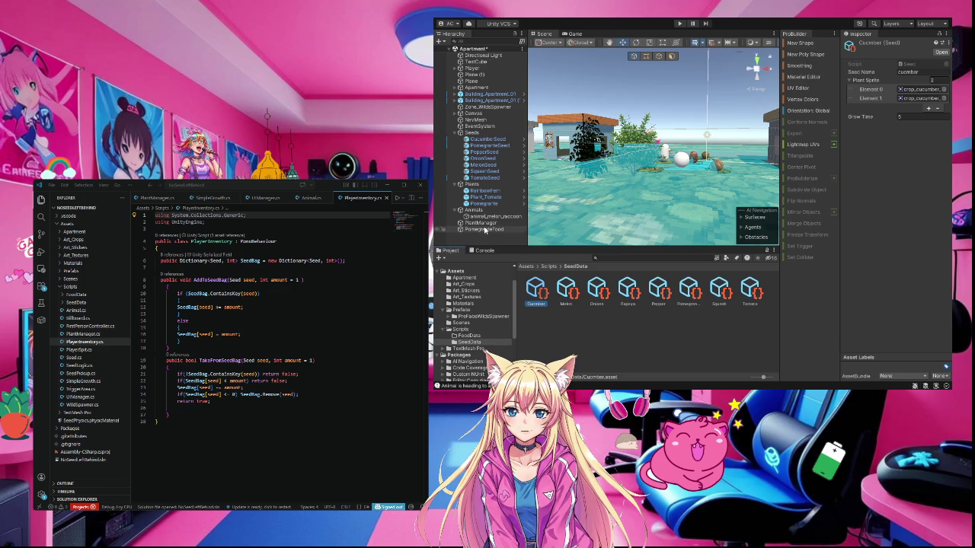
left_click(485, 223)
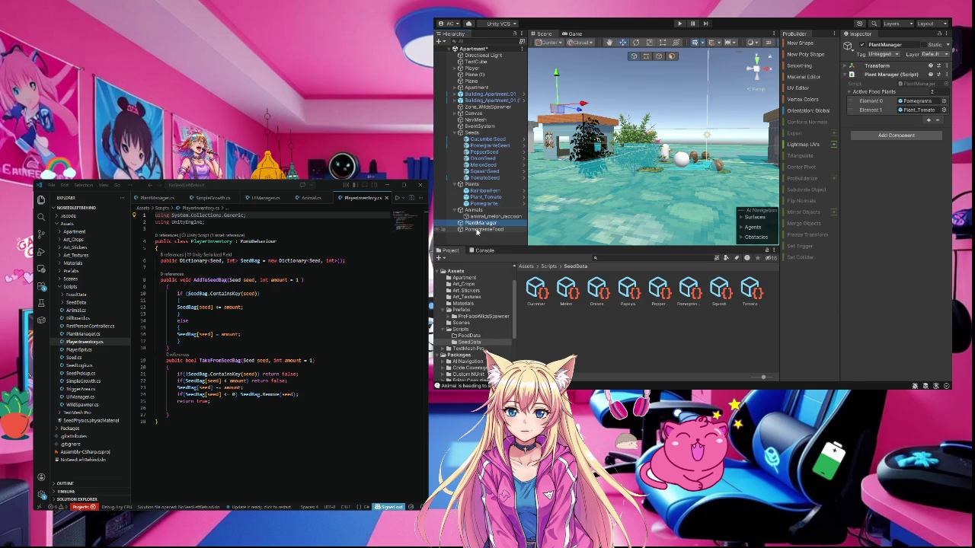
left_click(442, 165)
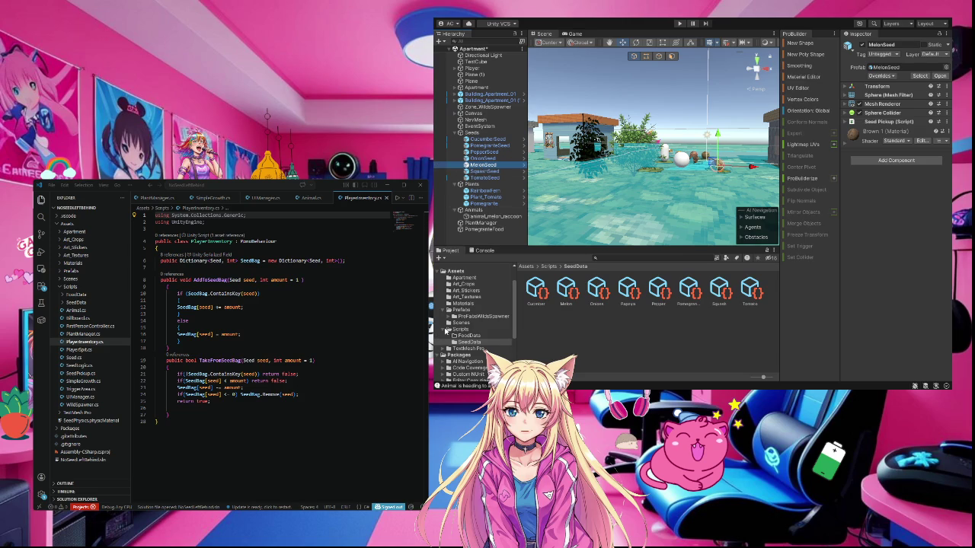
left_click(466, 336)
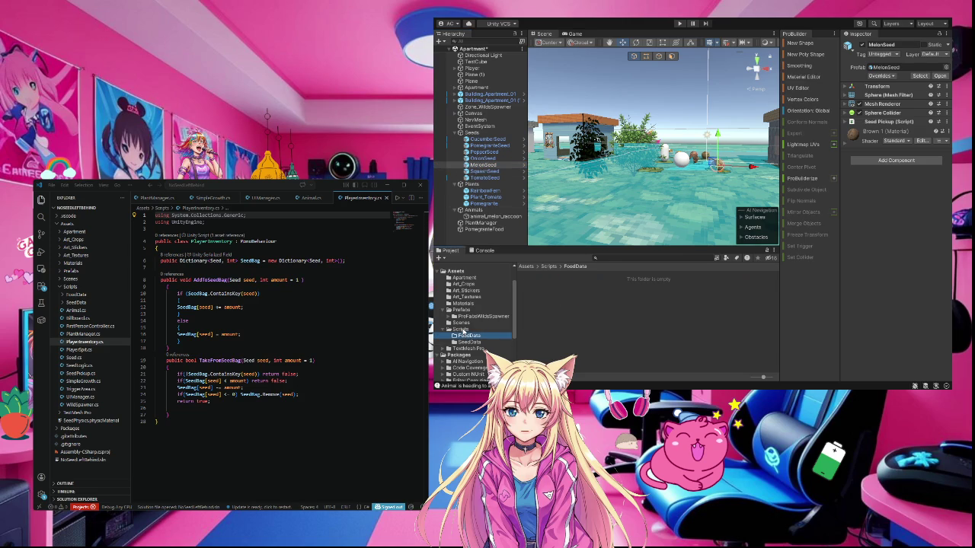
left_click(462, 329)
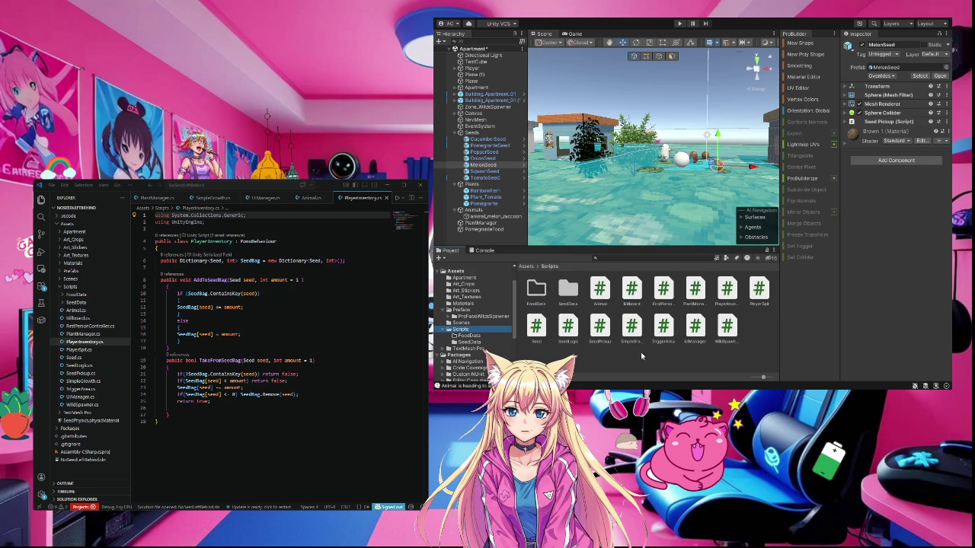
double_click(698, 290)
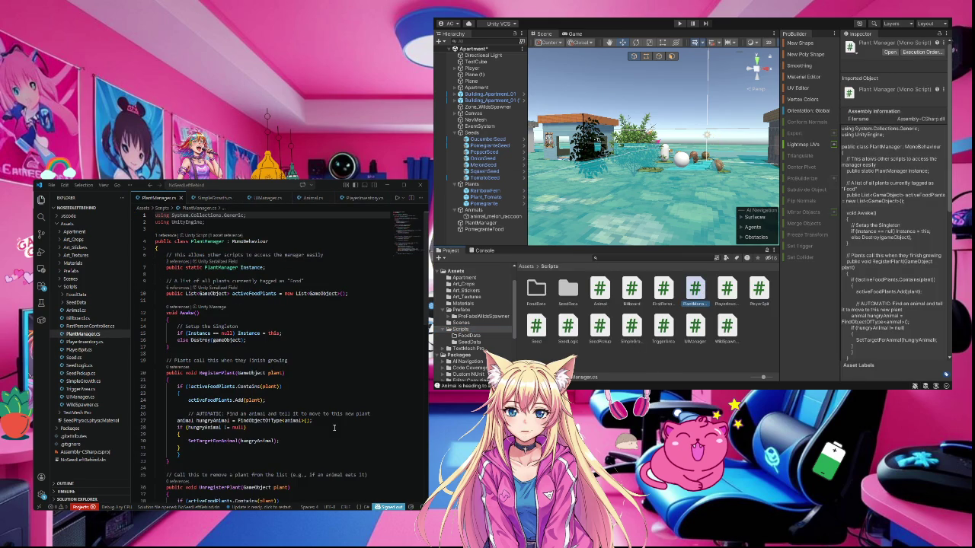
scroll(333, 428, "down", 1)
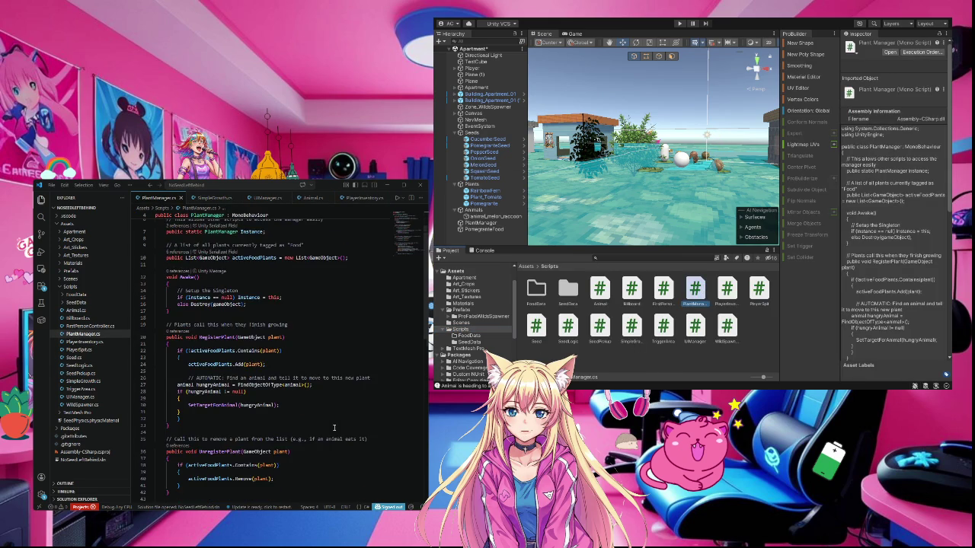
scroll(334, 428, "down", 3)
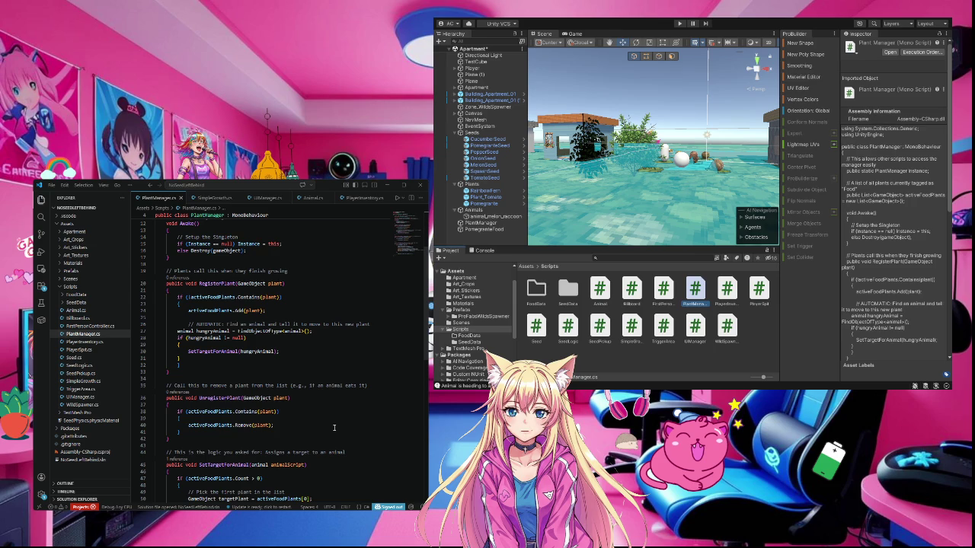
scroll(334, 428, "down", 7)
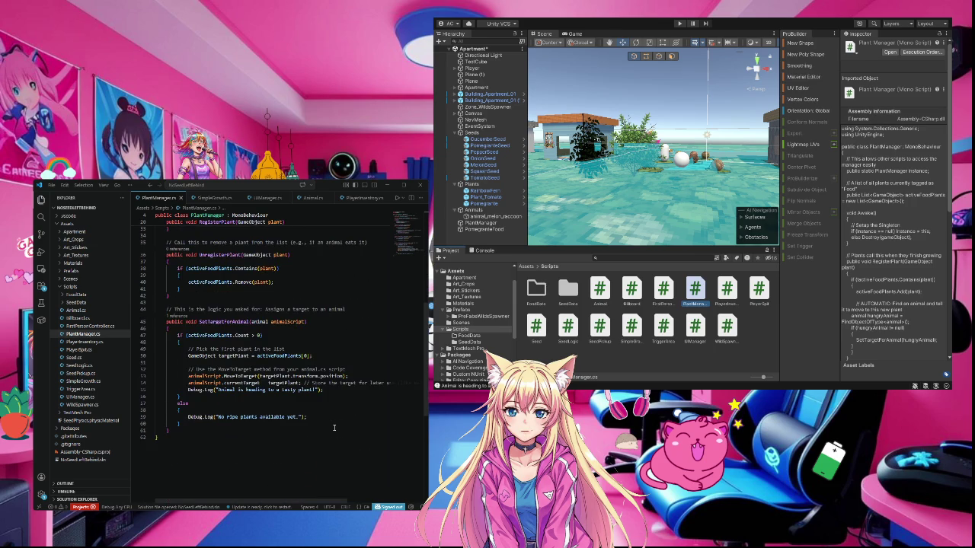
scroll(333, 428, "up", 4)
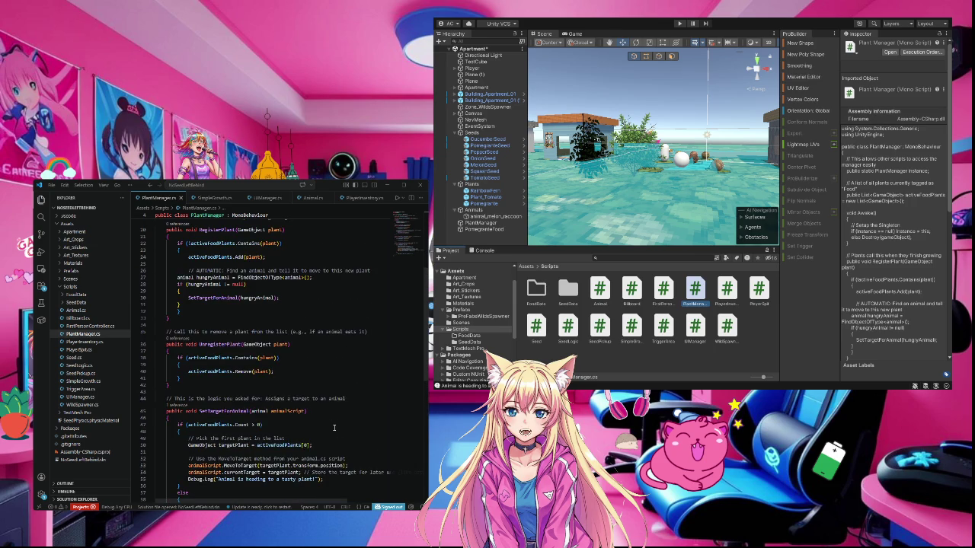
scroll(334, 428, "up", 3)
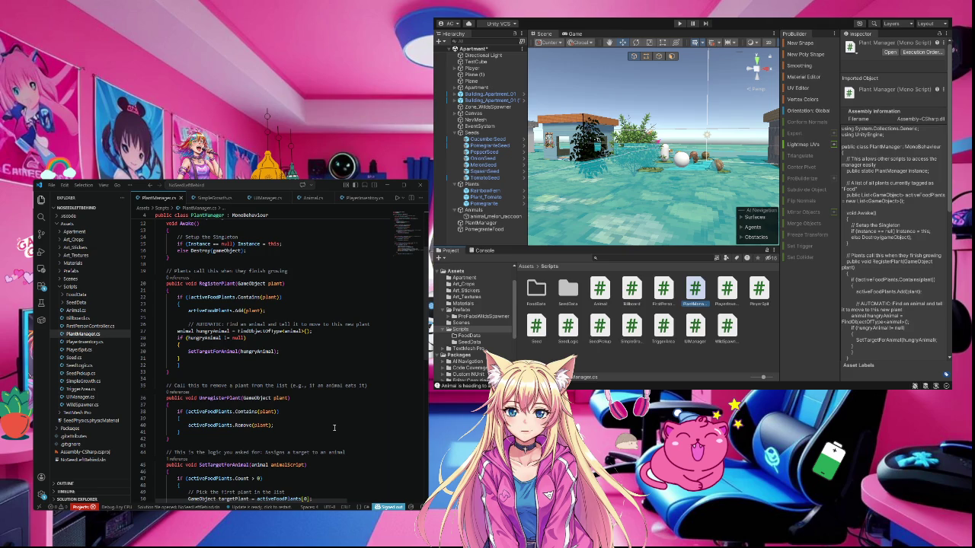
scroll(333, 428, "down", 3)
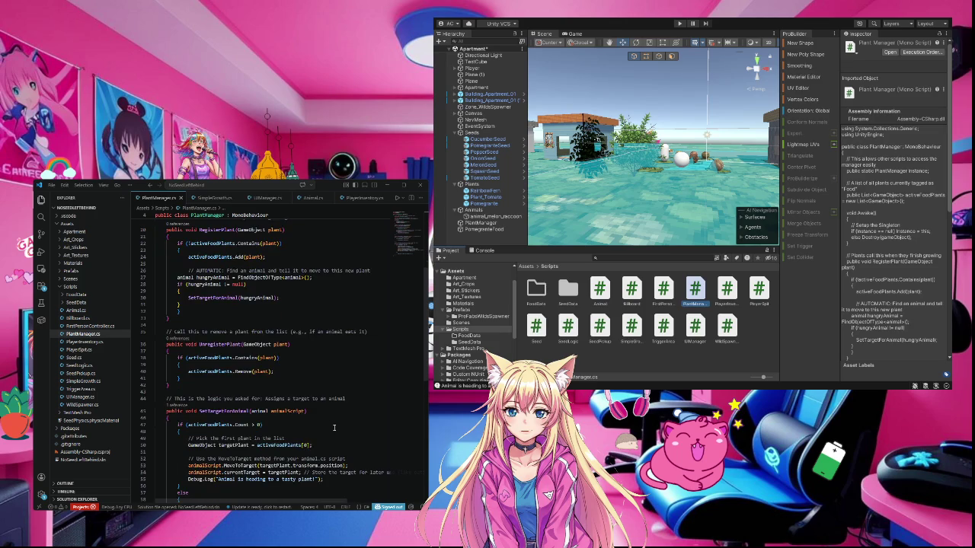
scroll(333, 428, "down", 1)
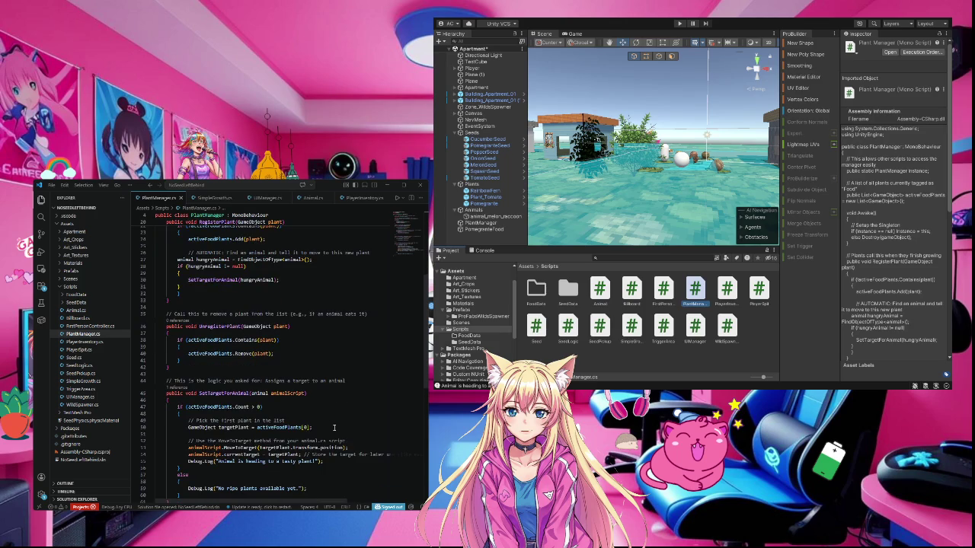
scroll(333, 428, "down", 1)
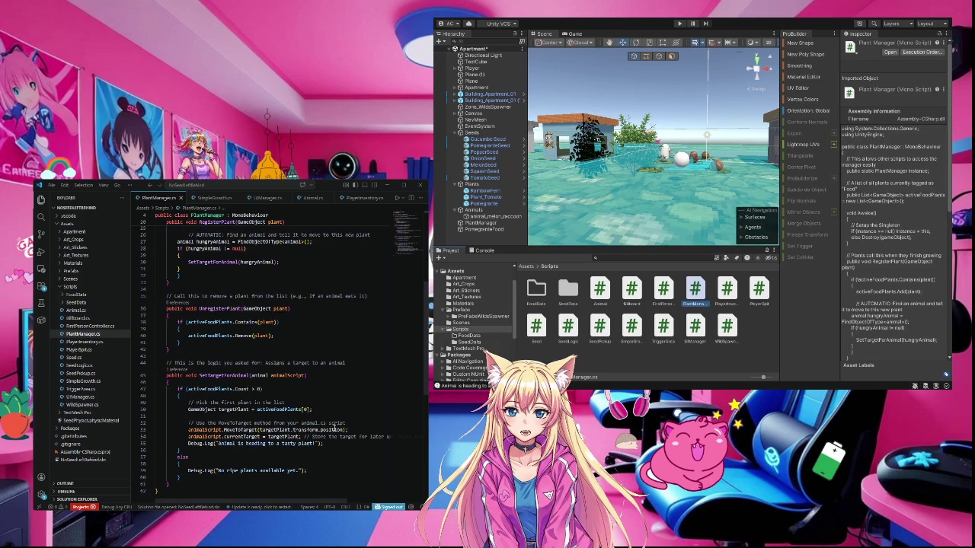
scroll(333, 428, "down", 1)
scroll(333, 428, "up", 1)
scroll(334, 428, "up", 5)
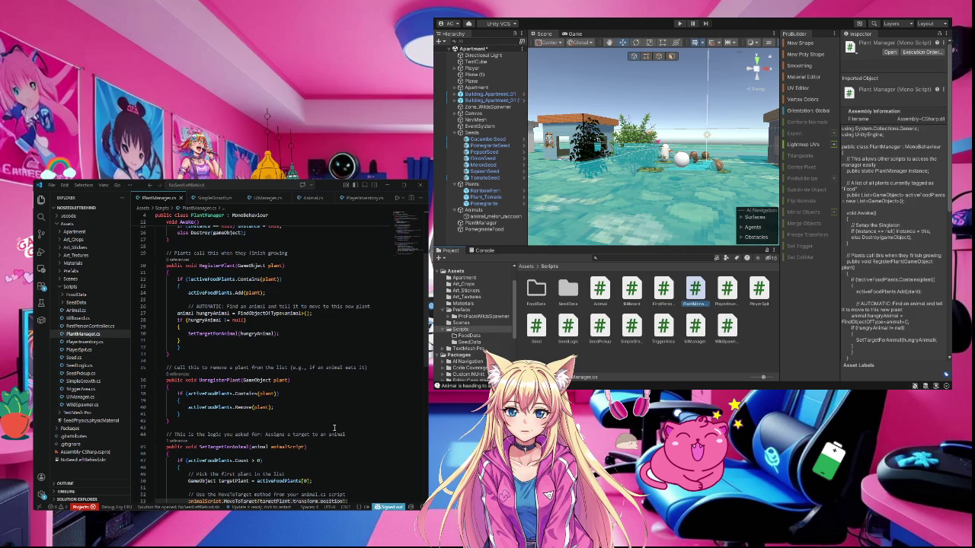
scroll(333, 428, "up", 3)
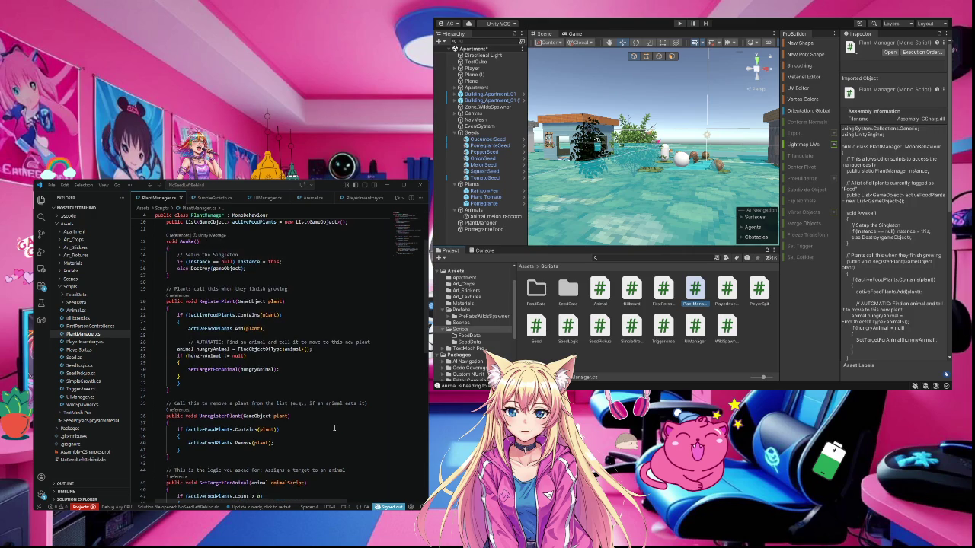
scroll(334, 428, "up", 3)
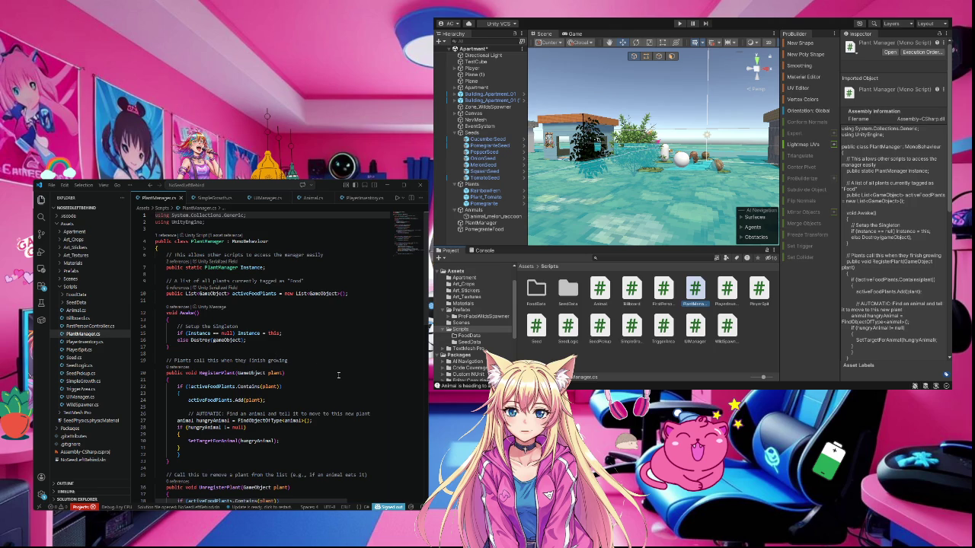
scroll(338, 374, "down", 1)
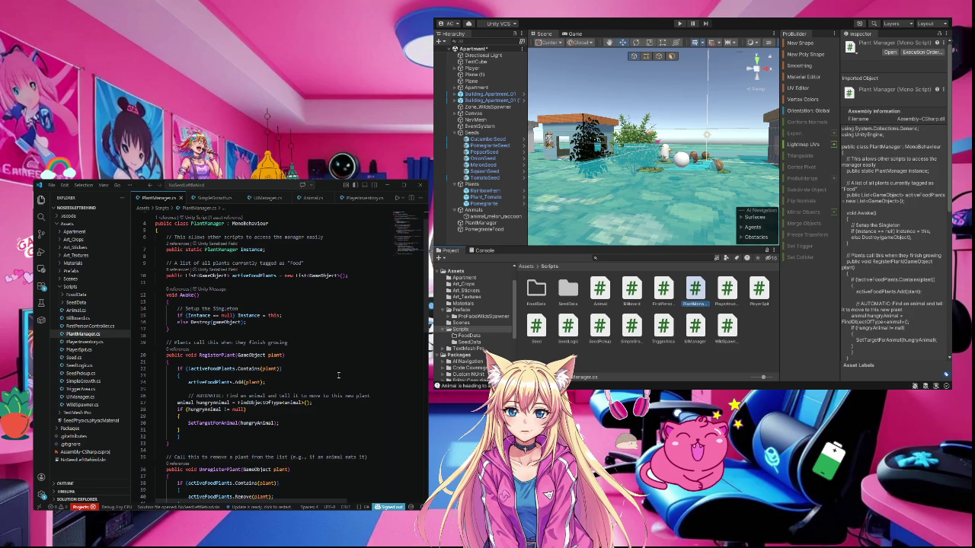
scroll(338, 375, "down", 1)
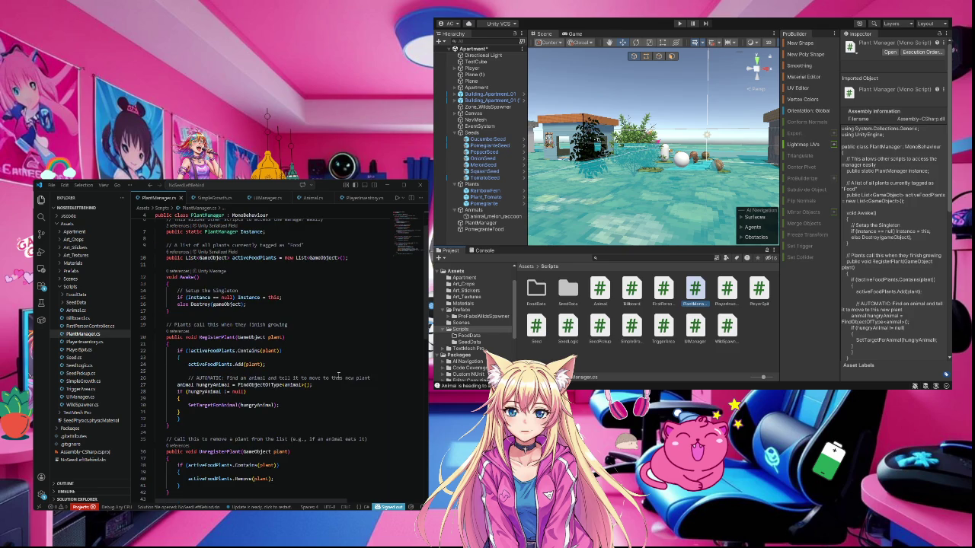
scroll(338, 375, "down", 1)
scroll(338, 375, "down", 1)
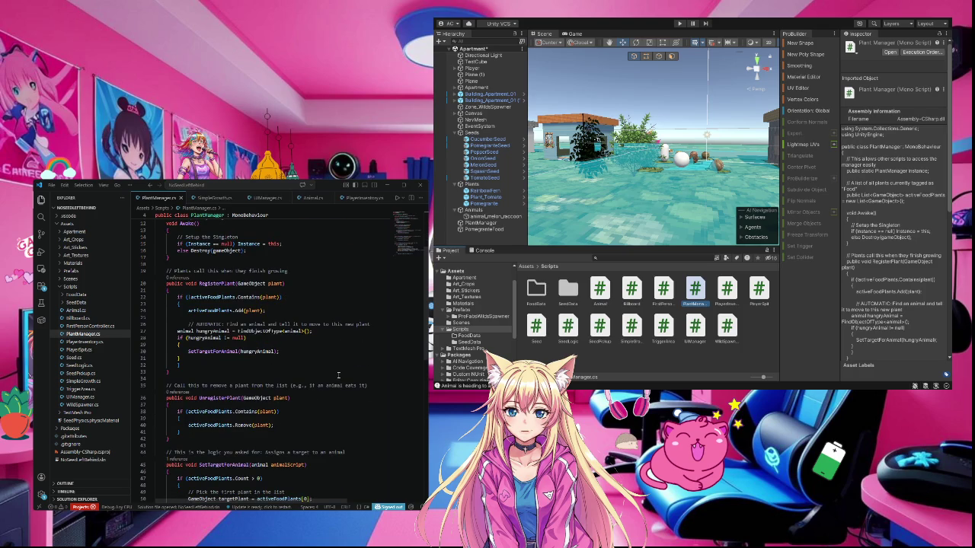
scroll(338, 374, "down", 1)
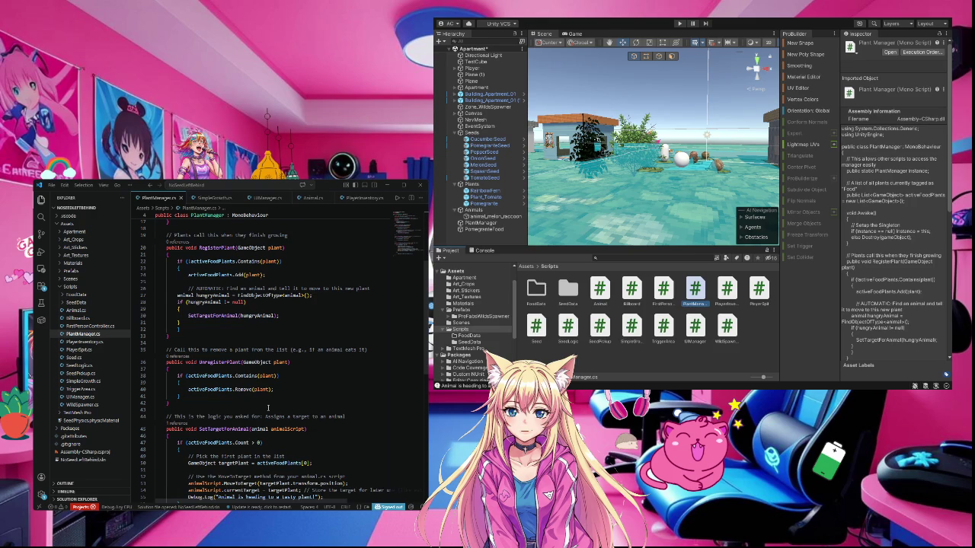
scroll(269, 408, "down", 1)
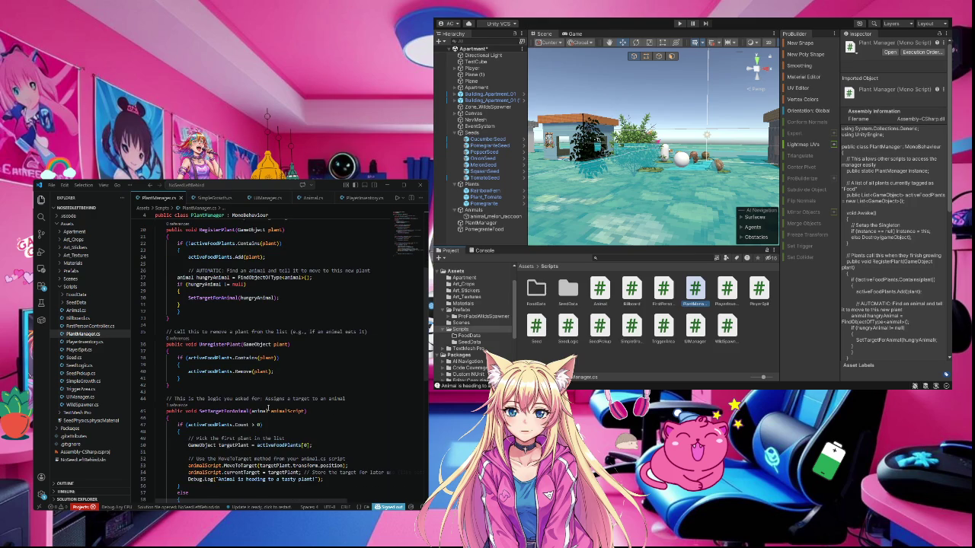
scroll(268, 408, "down", 1)
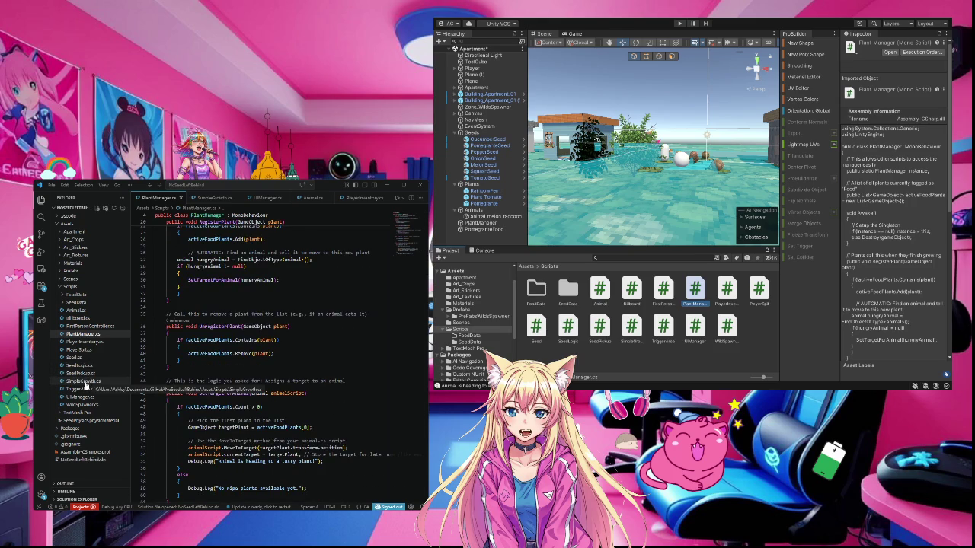
left_click(85, 383)
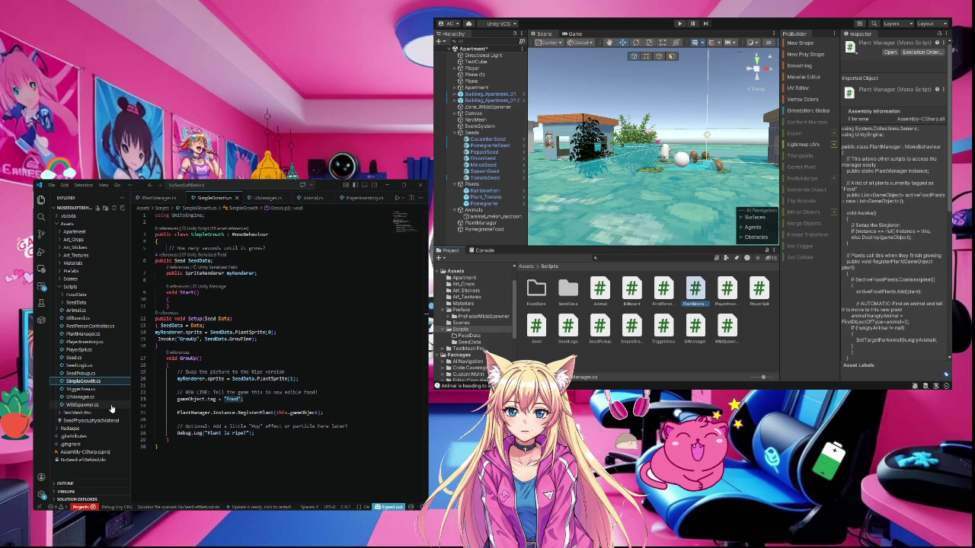
left_click(85, 335)
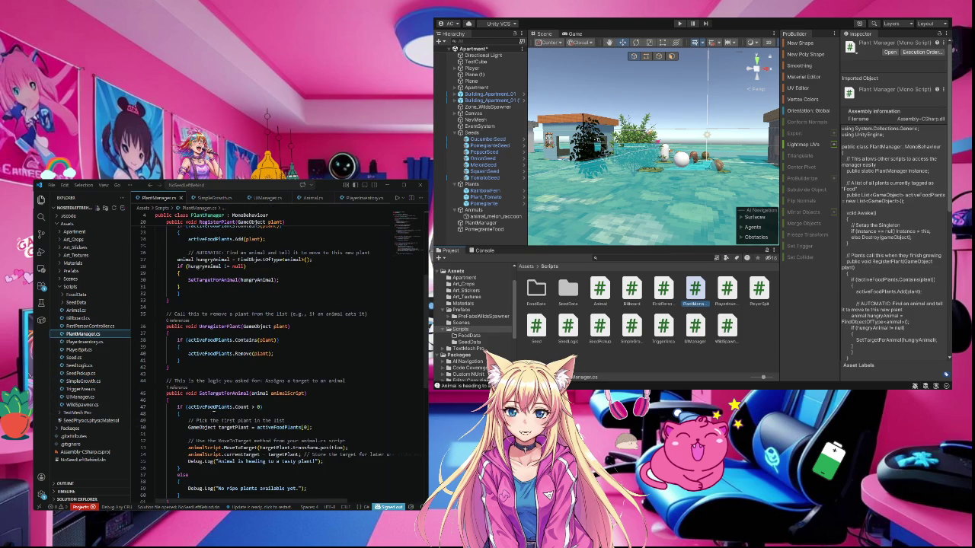
scroll(200, 377, "up", 1)
scroll(201, 377, "up", 6)
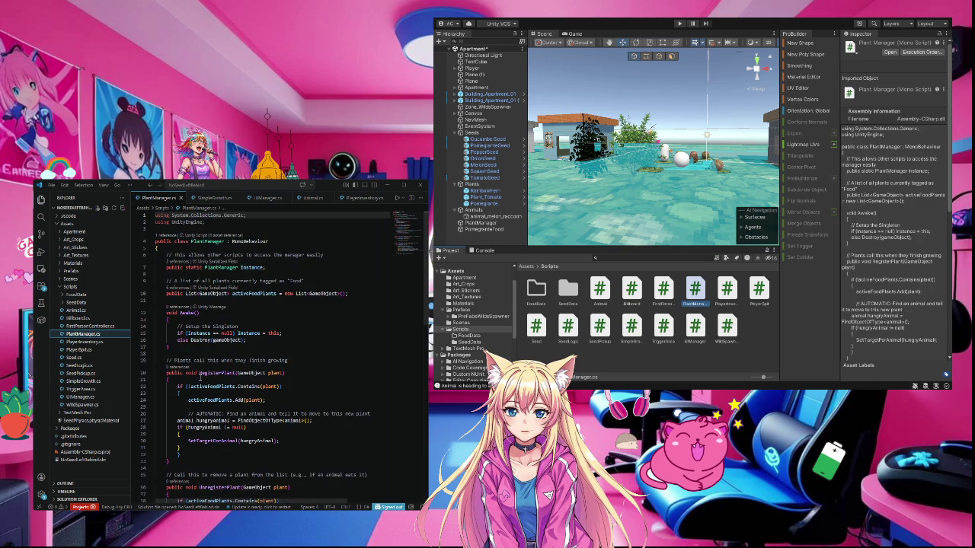
scroll(201, 377, "down", 8)
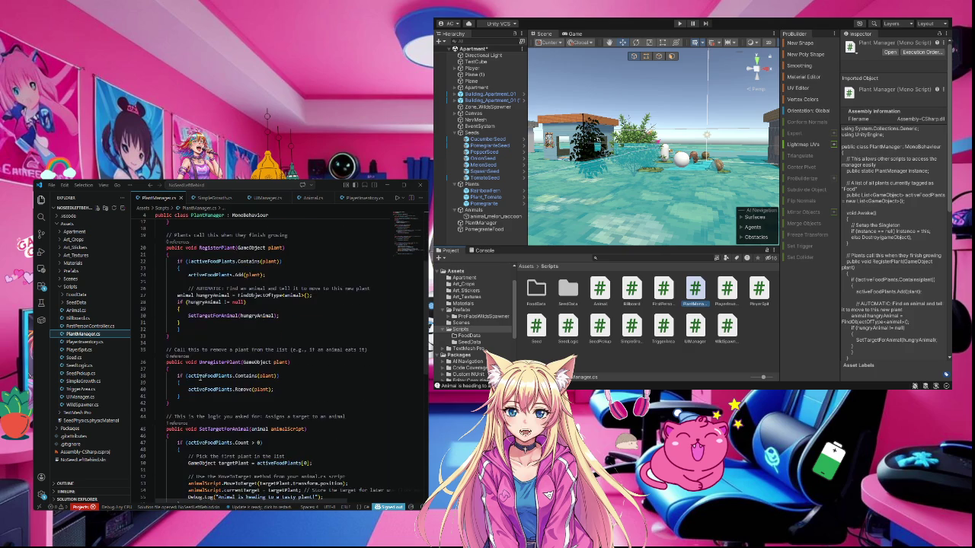
scroll(200, 377, "down", 3)
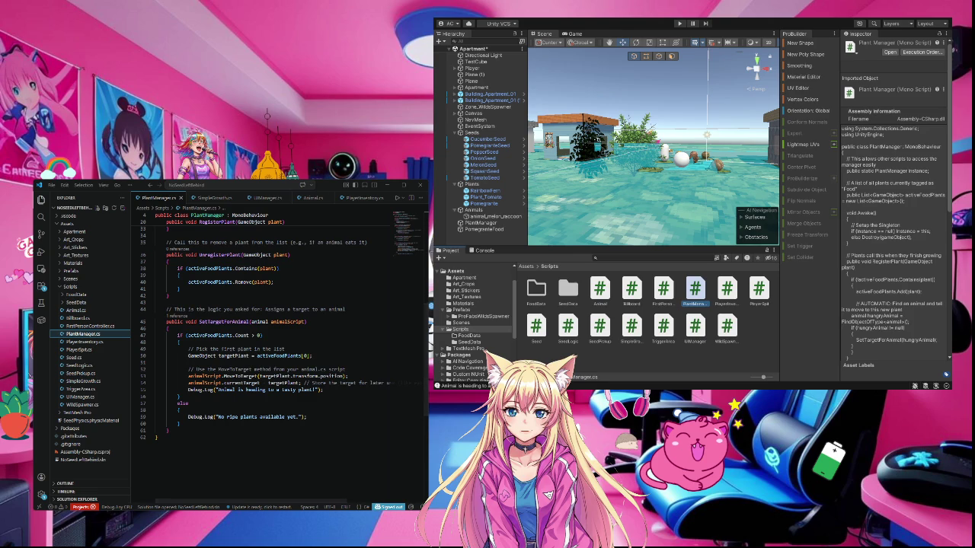
left_click(215, 200)
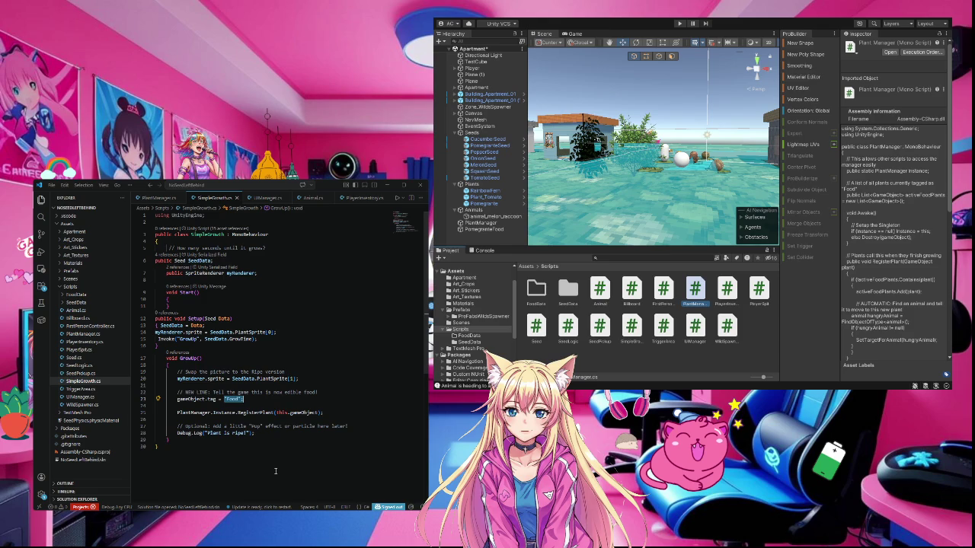
- In VS Code, check that SimpleGrowth's GrowUp sets gameObject.tag = "Food" and ends with 'Plant is ripe!'
key("alt+Tab")
left_click(330, 454)
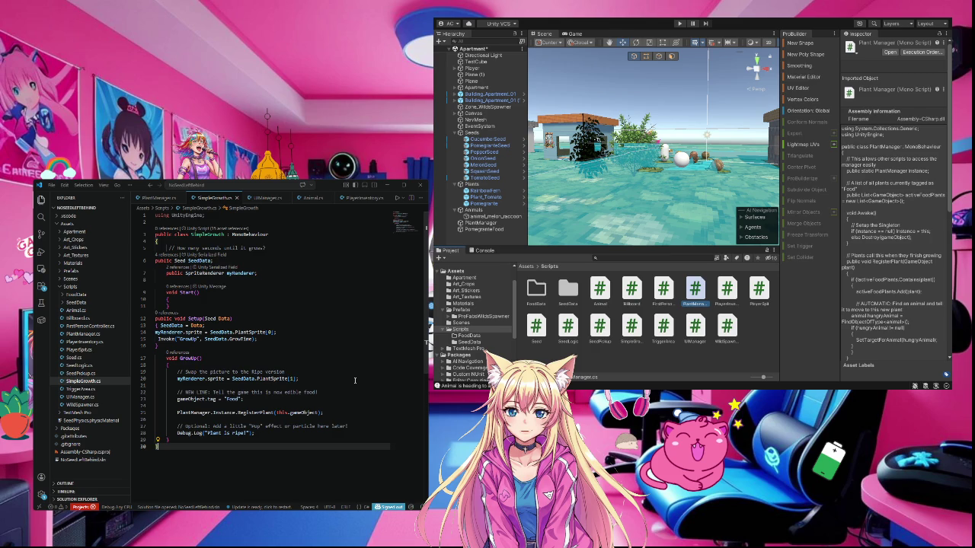
left_click(735, 133)
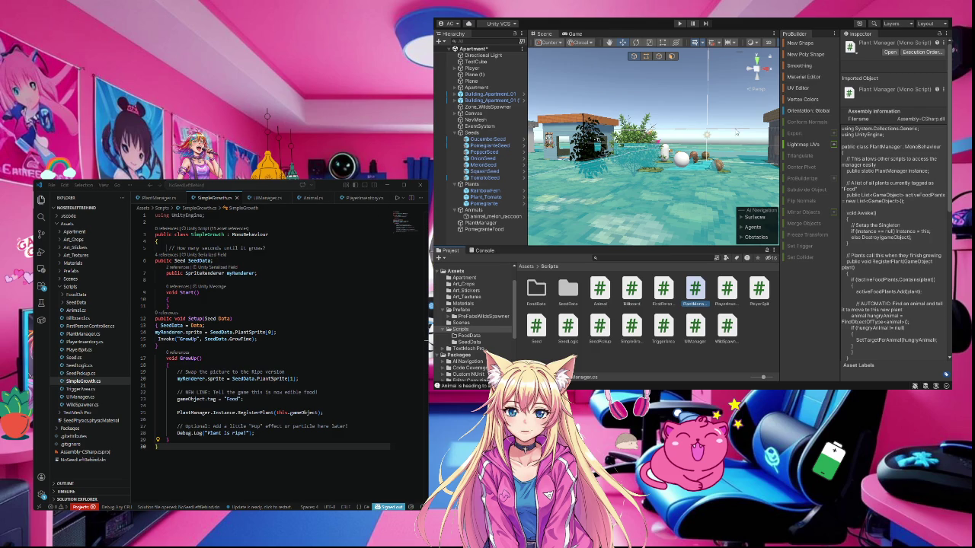
- Shift the PomegranateFood sphere left and up so it hovers above the central plants
left_click(683, 159)
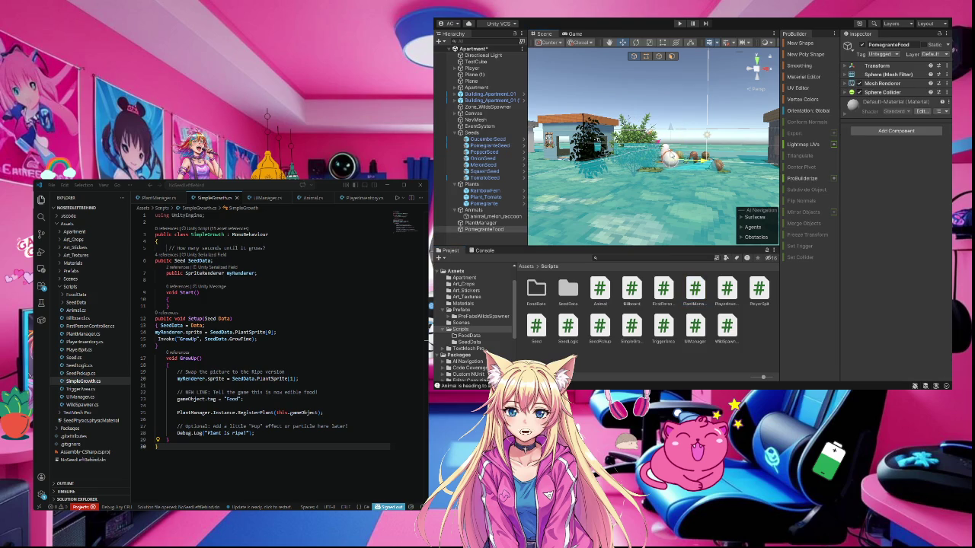
mouse_move(683, 162)
left_mouse_down()
mouse_move(631, 151)
mouse_move(670, 166)
mouse_move(678, 148)
mouse_move(637, 135)
left_mouse_up()
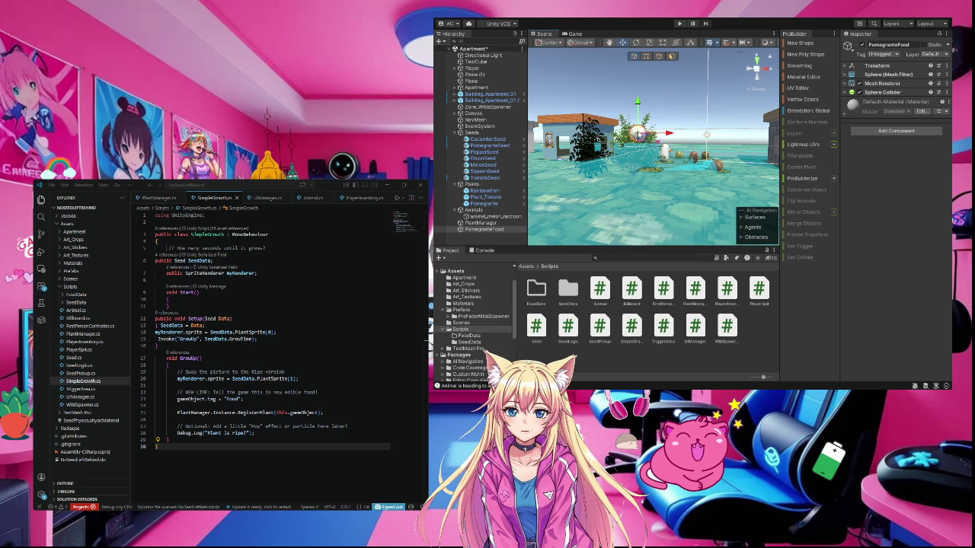
mouse_move(640, 140)
left_mouse_down()
mouse_move(651, 109)
mouse_move(613, 85)
mouse_move(619, 115)
mouse_move(669, 149)
mouse_move(655, 155)
mouse_move(631, 137)
mouse_move(710, 152)
mouse_move(712, 136)
mouse_move(618, 142)
mouse_move(717, 156)
mouse_move(710, 146)
mouse_move(607, 130)
mouse_move(632, 145)
mouse_move(693, 148)
mouse_move(640, 141)
mouse_move(709, 137)
mouse_move(613, 128)
mouse_move(708, 130)
left_mouse_up()
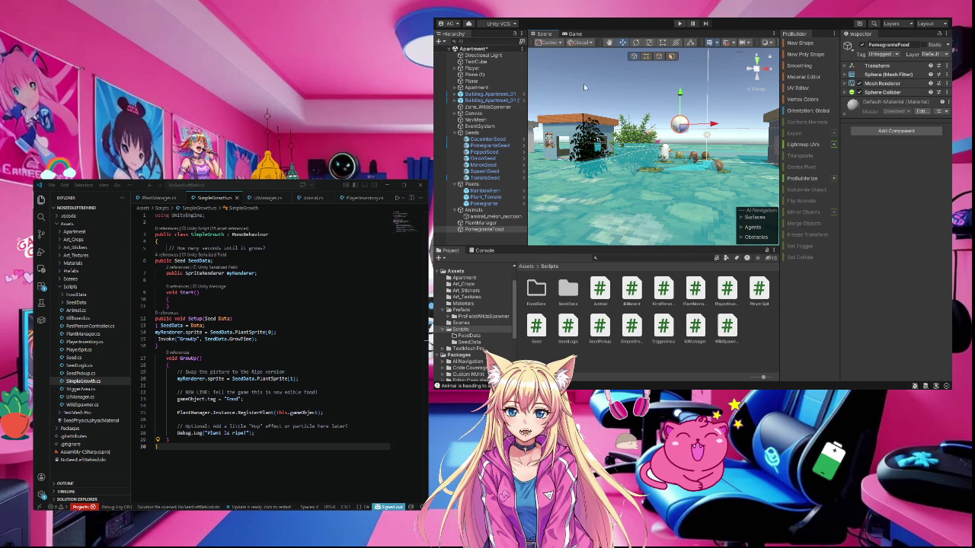
- Inspect the Player, OnionSeed and Plant_Tomato components, ending on OnionSeed's Seed Pickup script
left_click(478, 70)
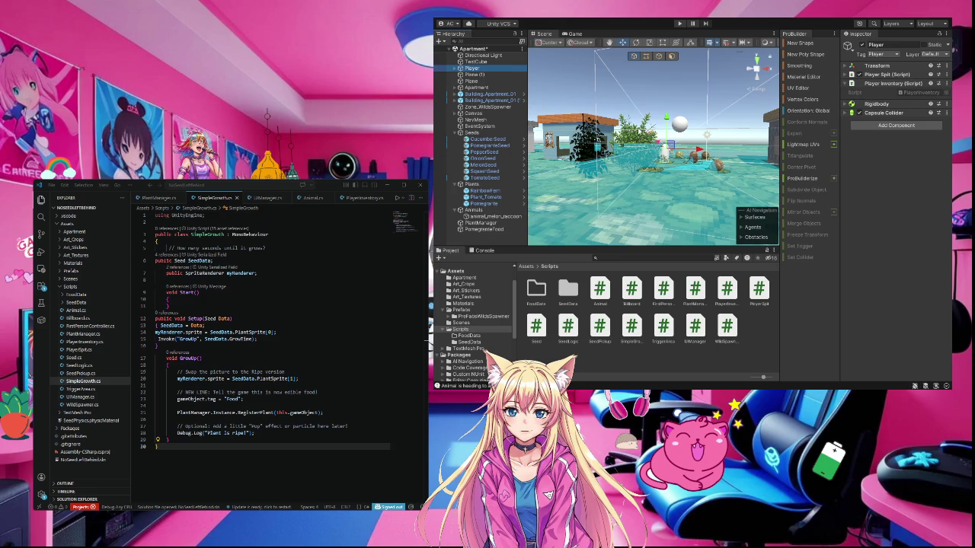
left_click(487, 159)
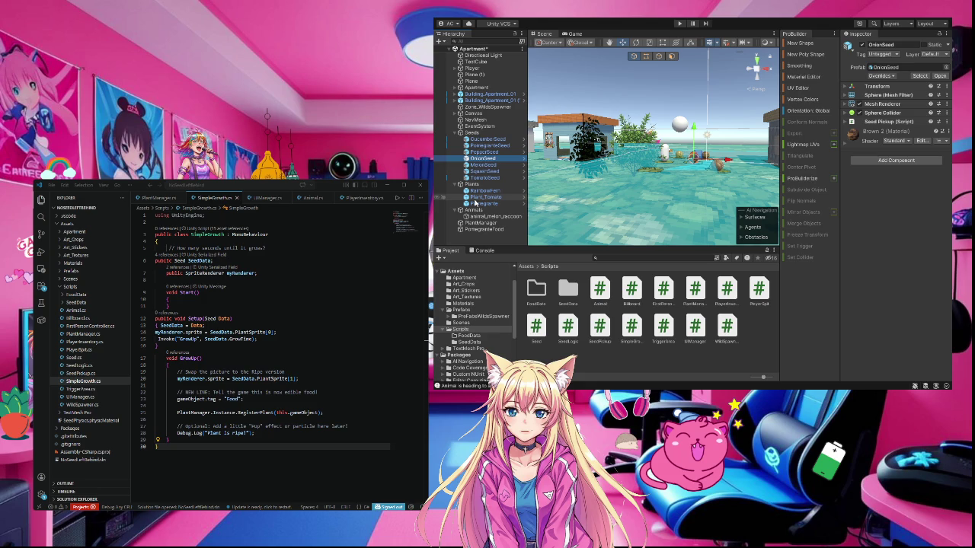
left_click(484, 197)
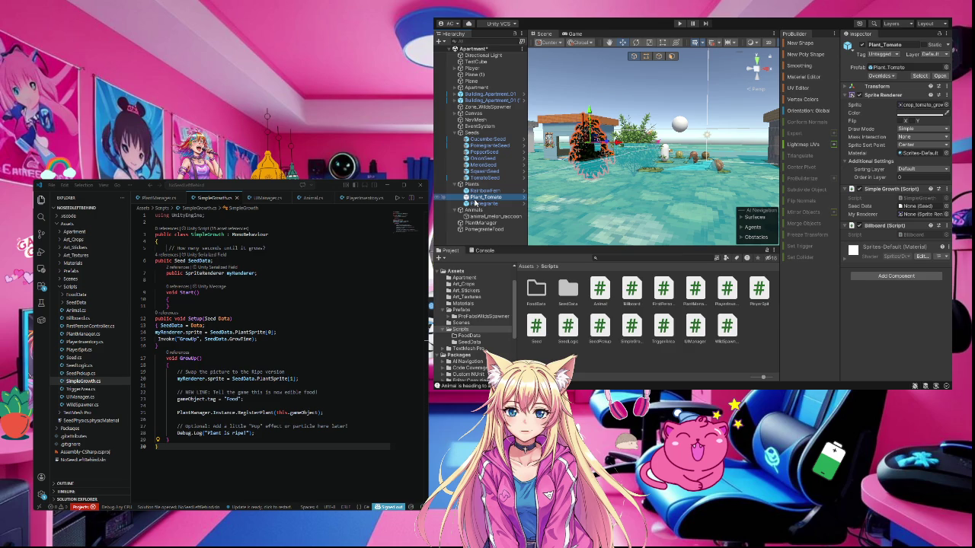
left_click(479, 158)
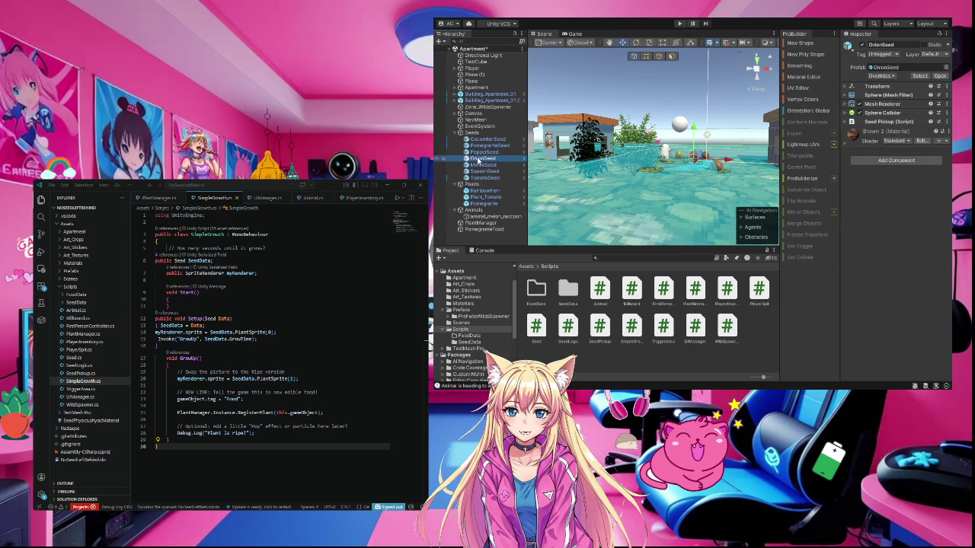